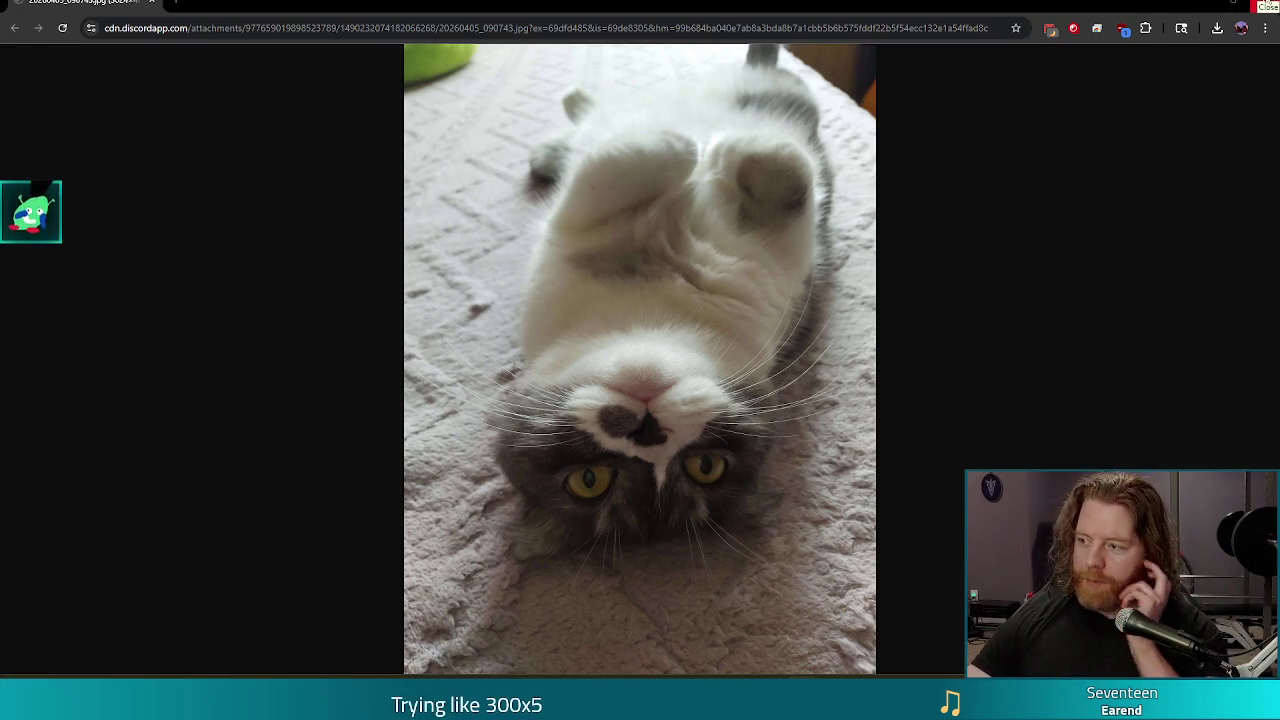
# Close the Chrome window showing the cat photo to reveal the Godot editor
pyautogui.click(1261, 4)
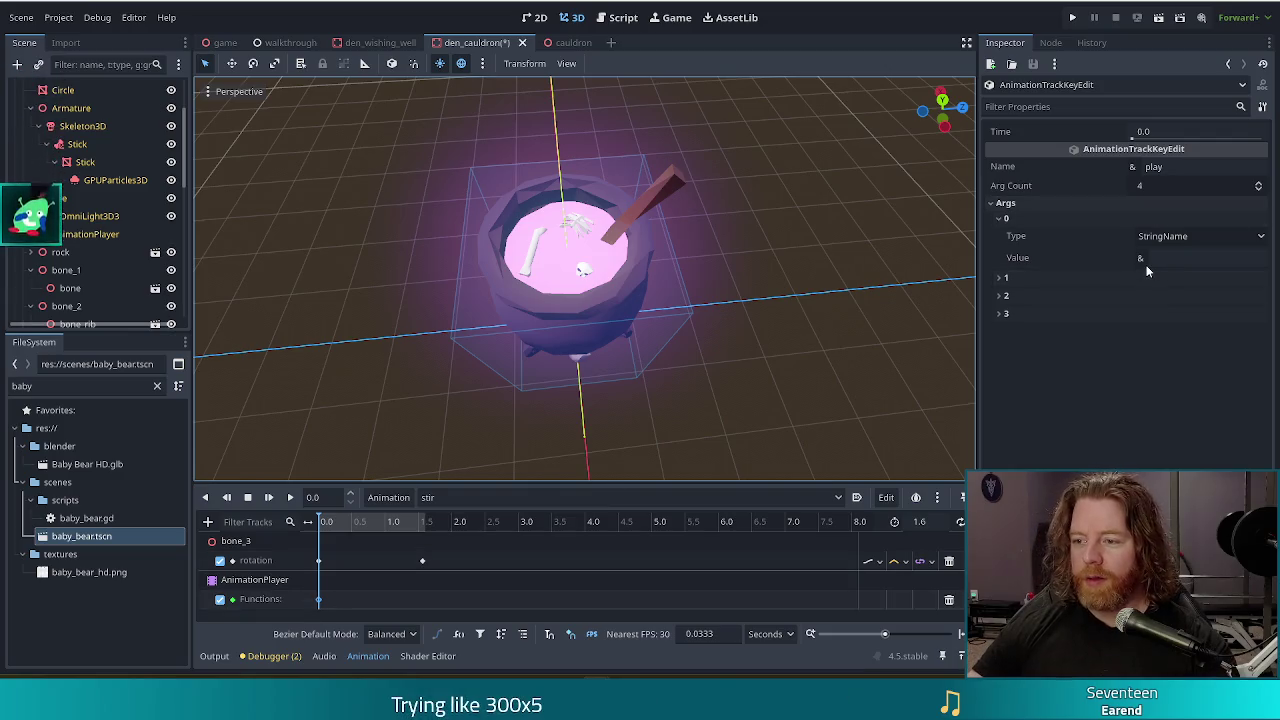
# Set the play key's first argument to stir, then select AnimationPlayer2 under bone_3
pyautogui.click(1200, 257)
pyautogui.write('stir')
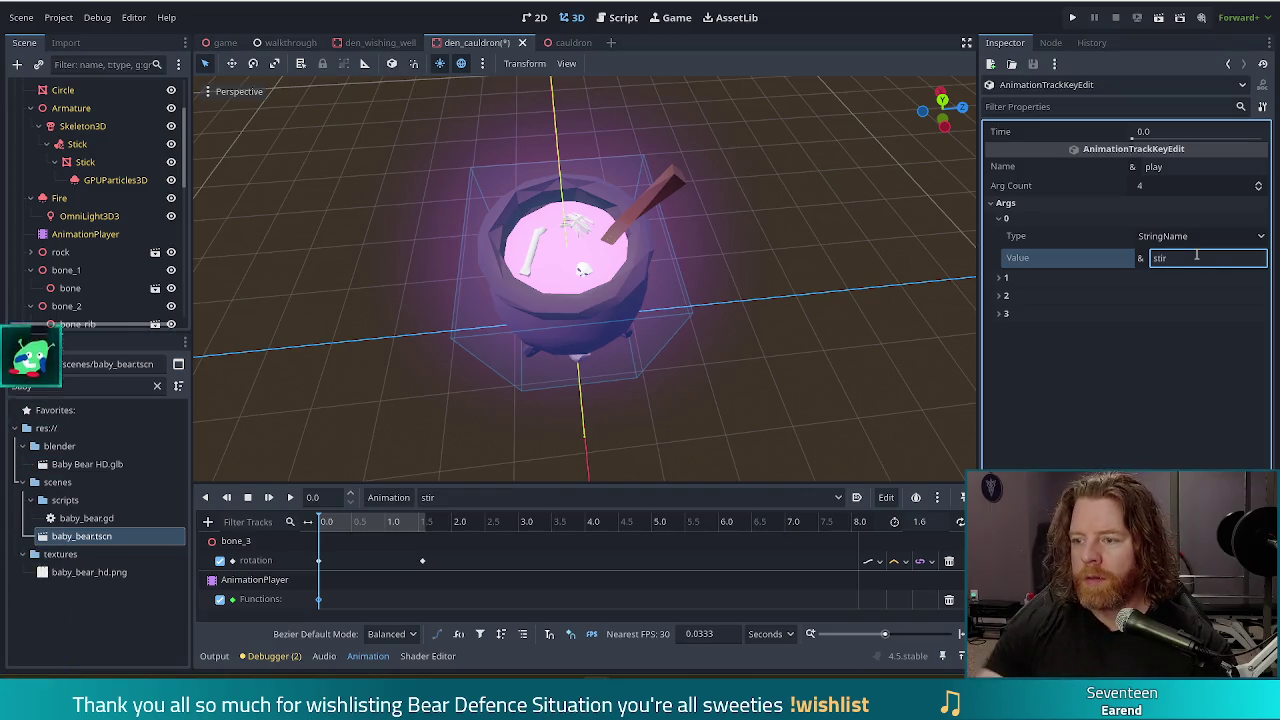
pyautogui.click(557, 42)
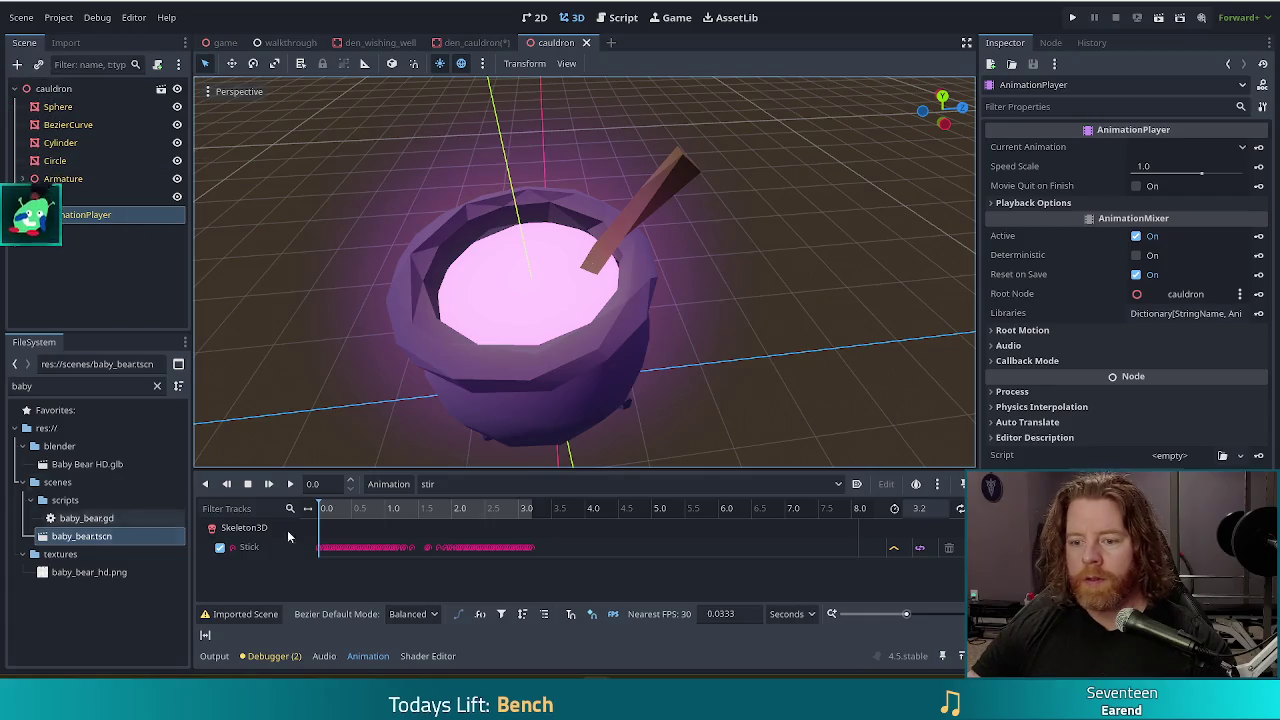
pyautogui.click(505, 42)
pyautogui.click(94, 234)
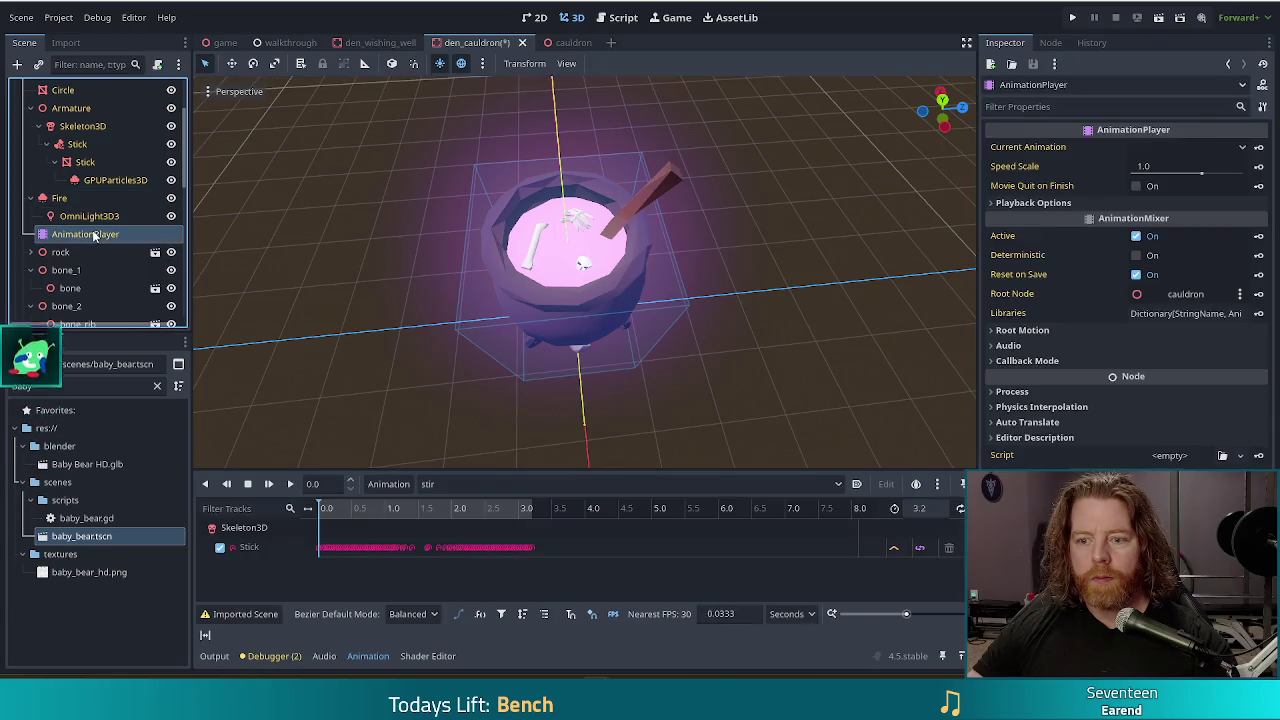
pyautogui.scroll(3, 55, 145)
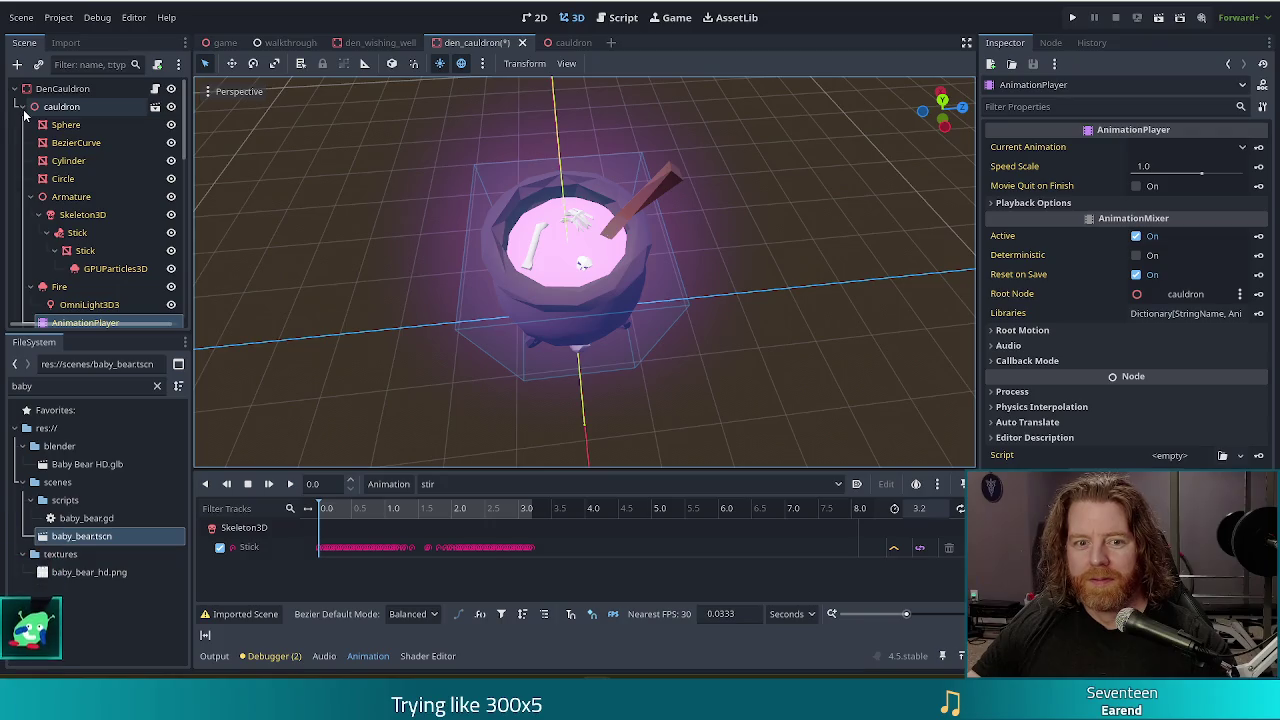
pyautogui.click(24, 114)
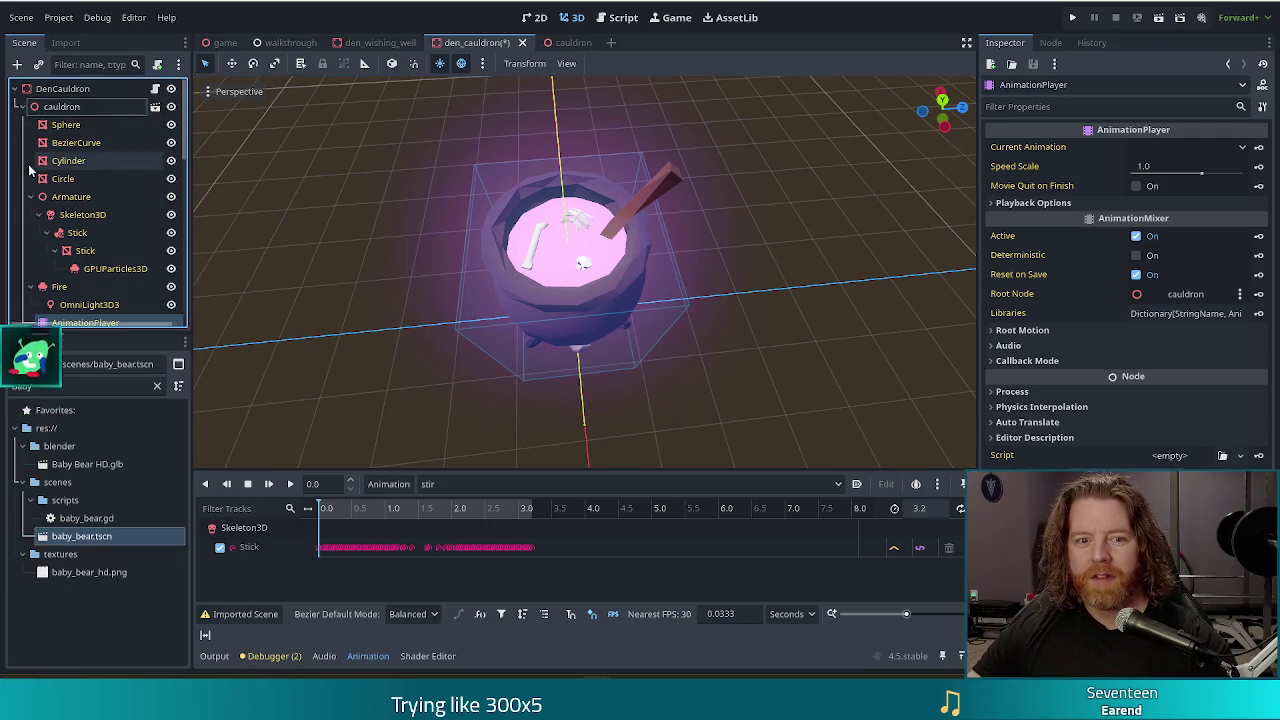
pyautogui.click(30, 196)
pyautogui.click(30, 214)
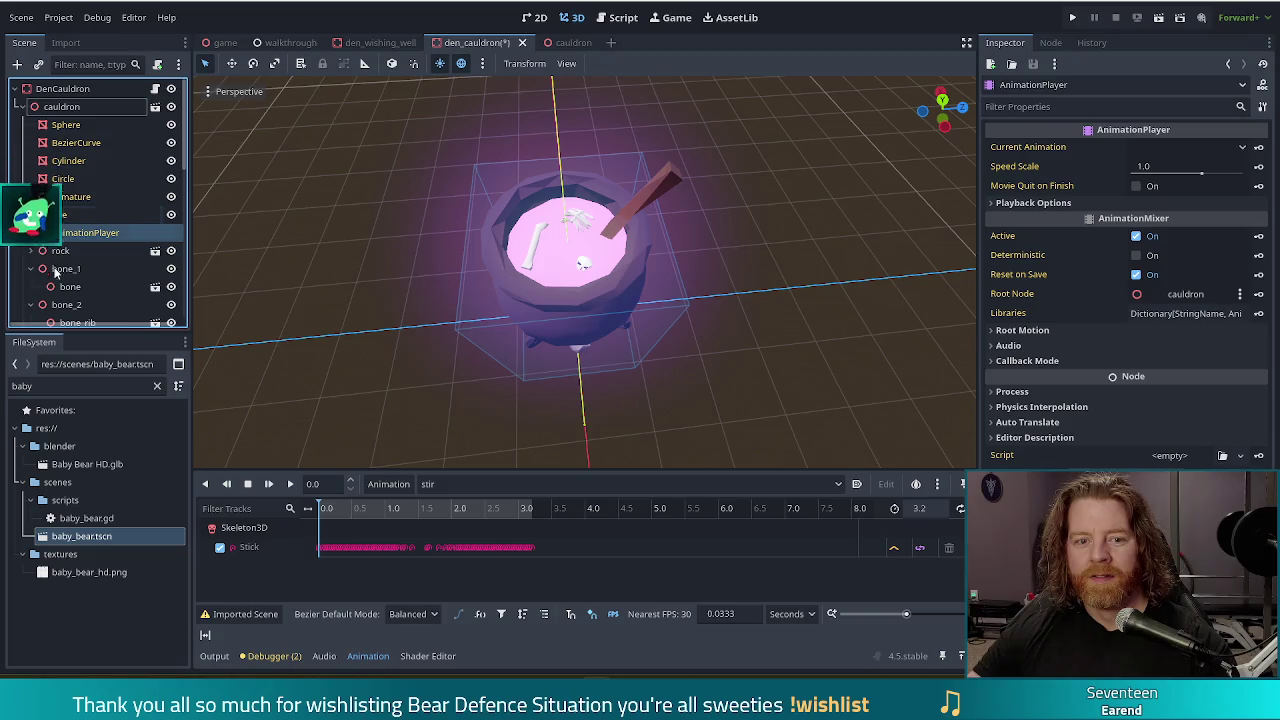
pyautogui.scroll(-5, 80, 250)
pyautogui.click(88, 198)
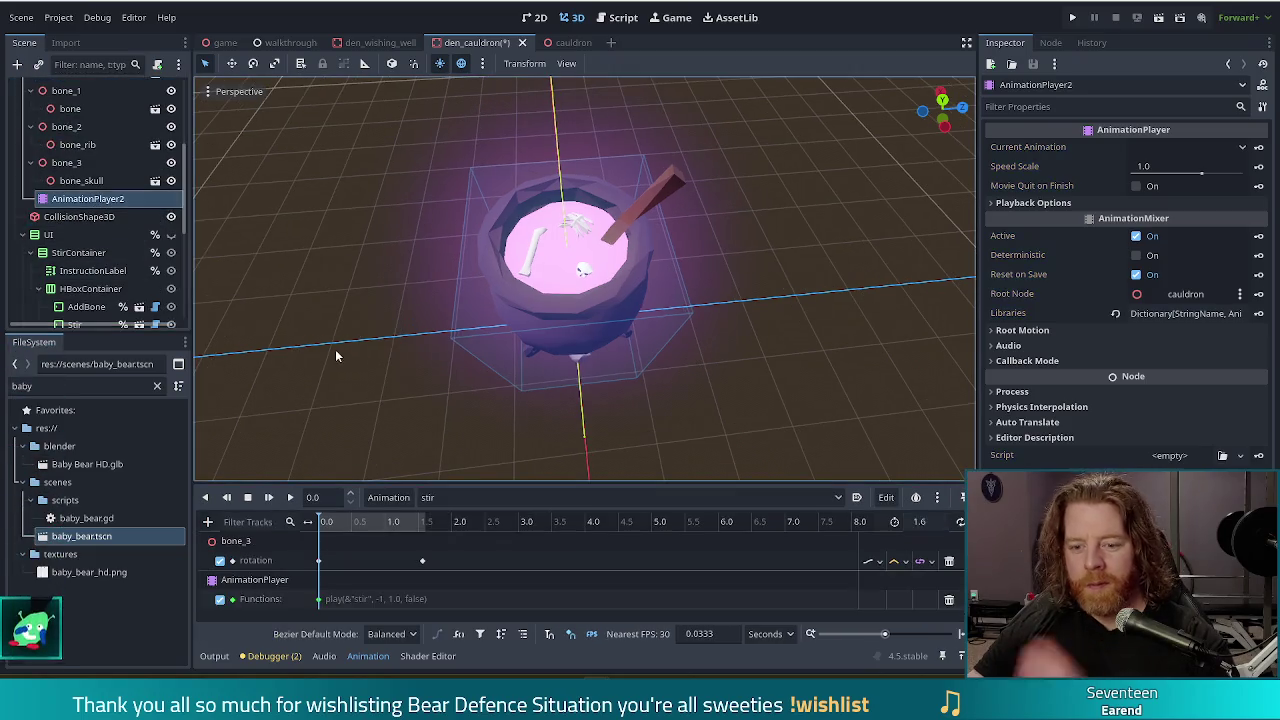
# Inspect the Functions key's play arguments at 0.0 and open den_cauldron.gd for comparison
pyautogui.click(319, 600)
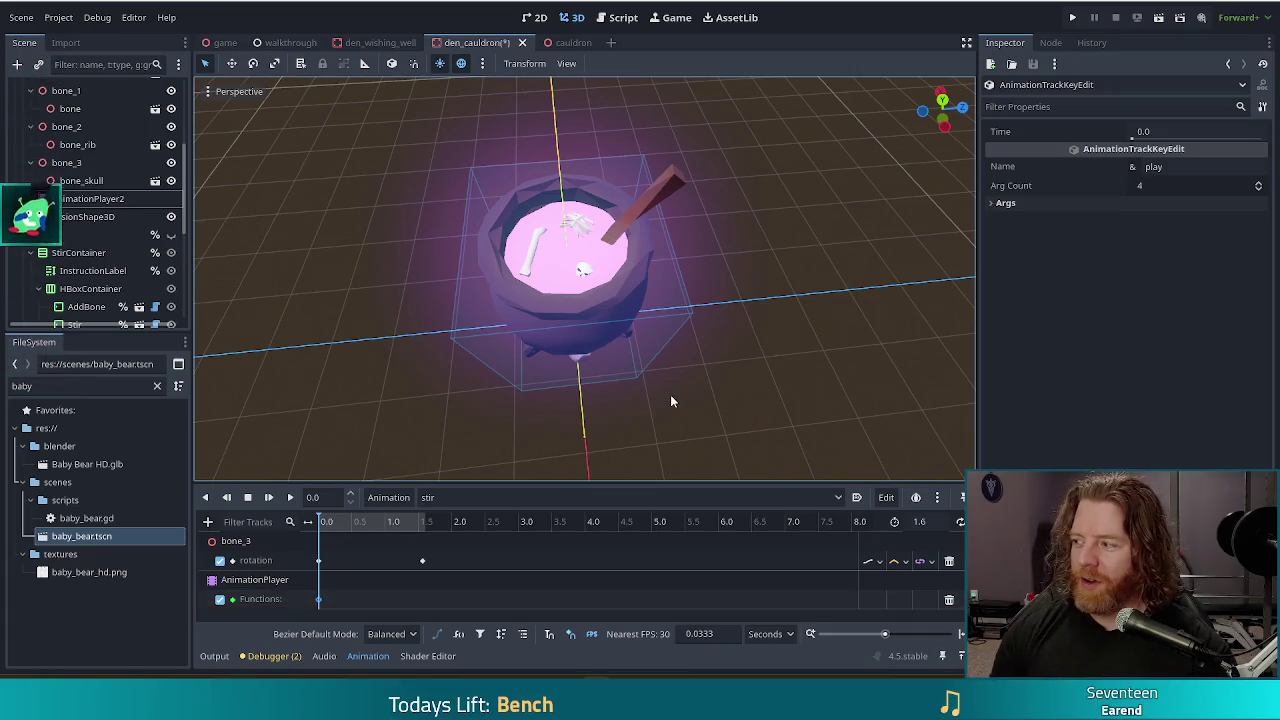
pyautogui.click(998, 203)
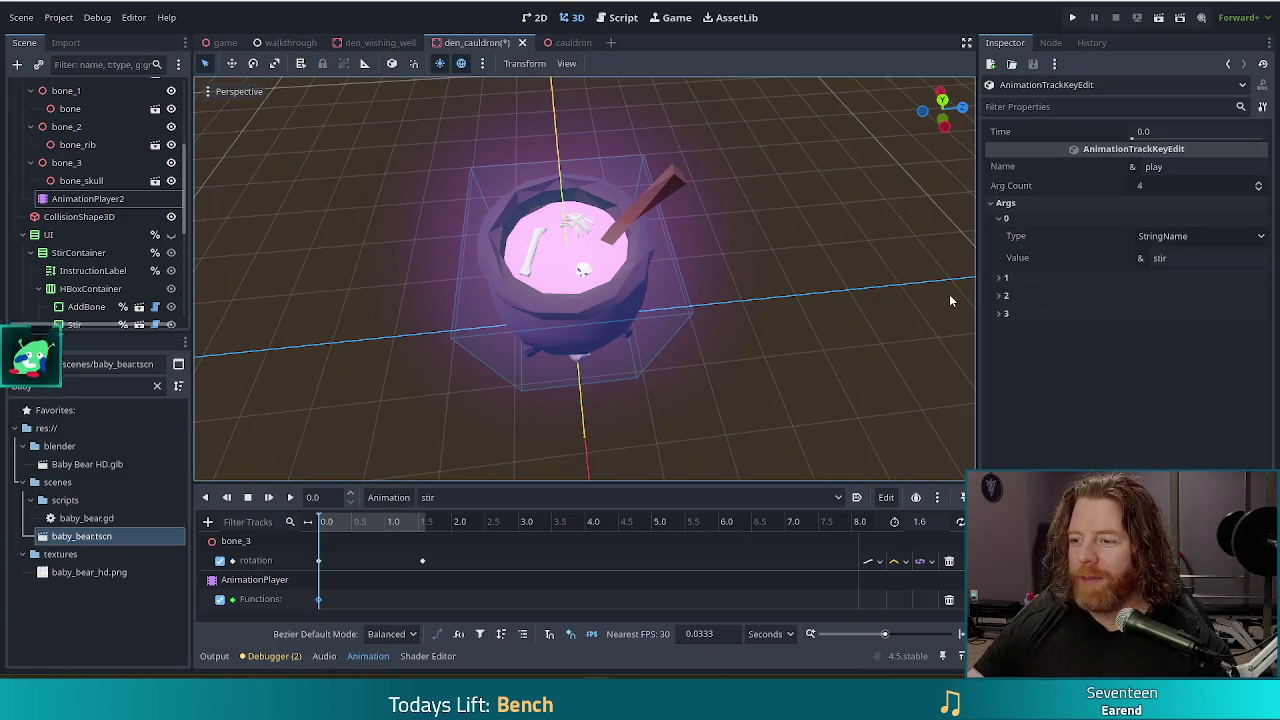
pyautogui.click(1006, 277)
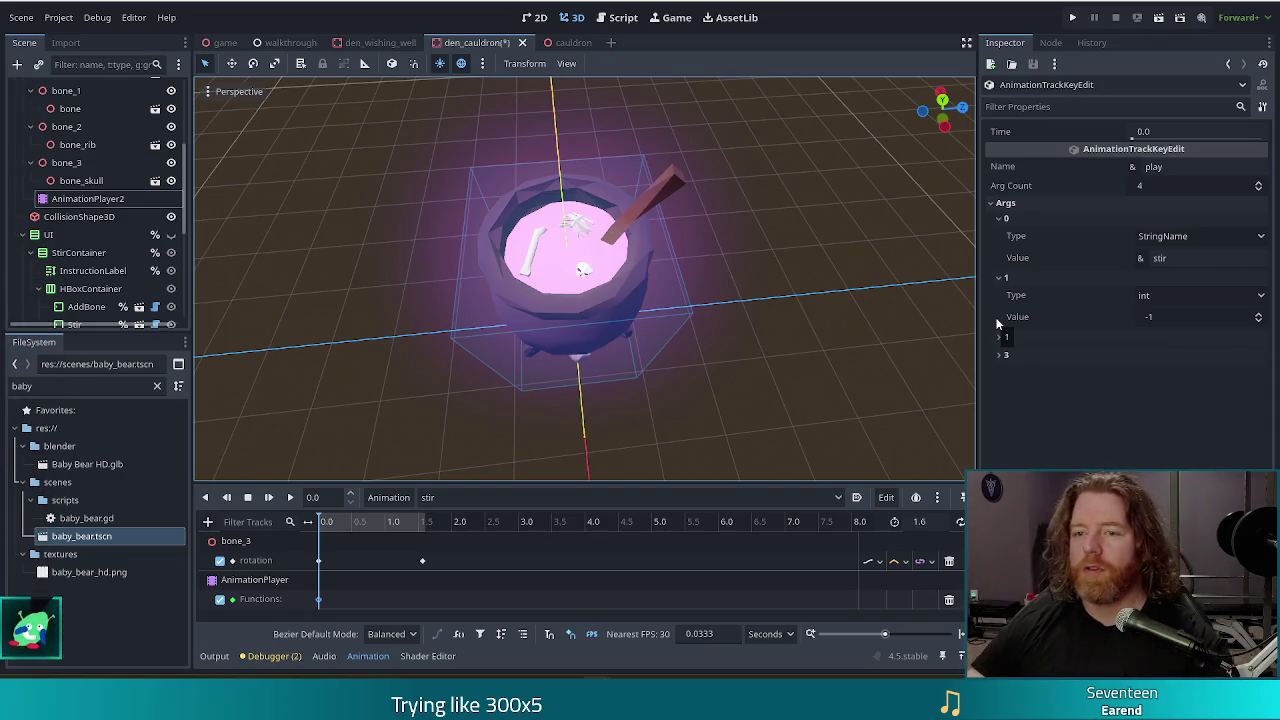
pyautogui.hotkey('ctrl', 'F3')
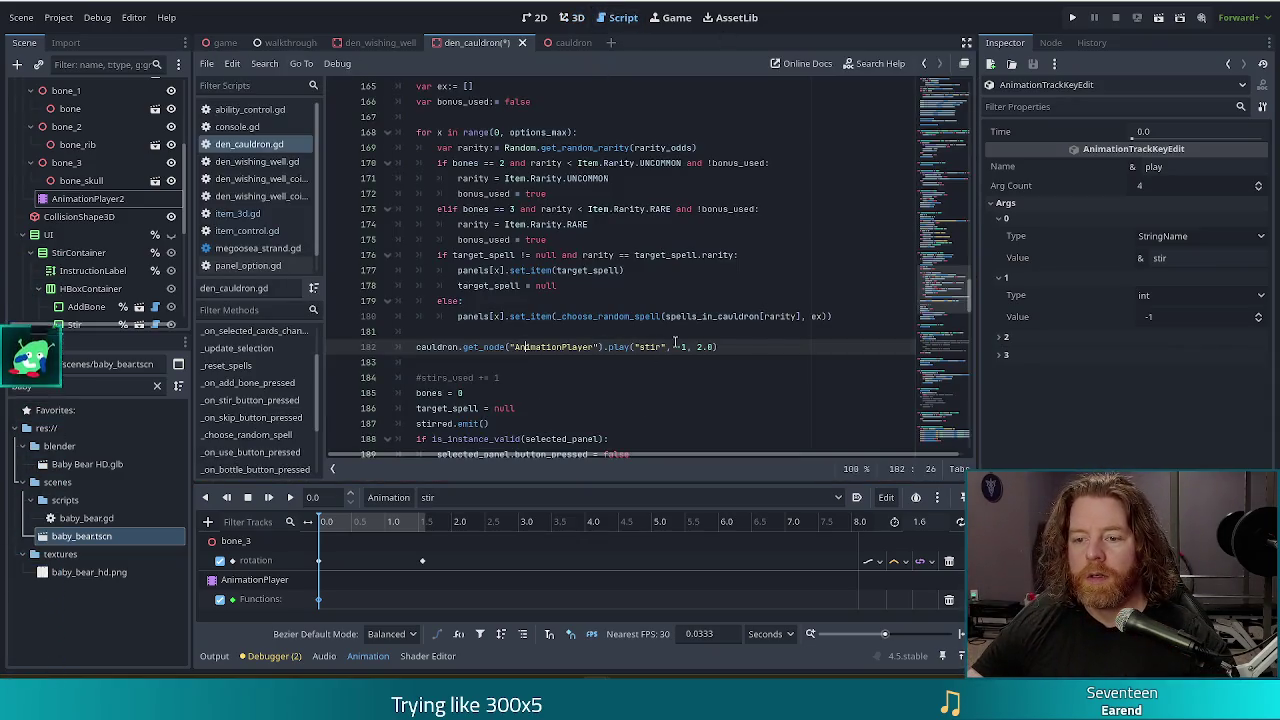
# Set the play key's third argument to 2.0 and expand the fourth
pyautogui.click(998, 336)
pyautogui.click(1187, 377)
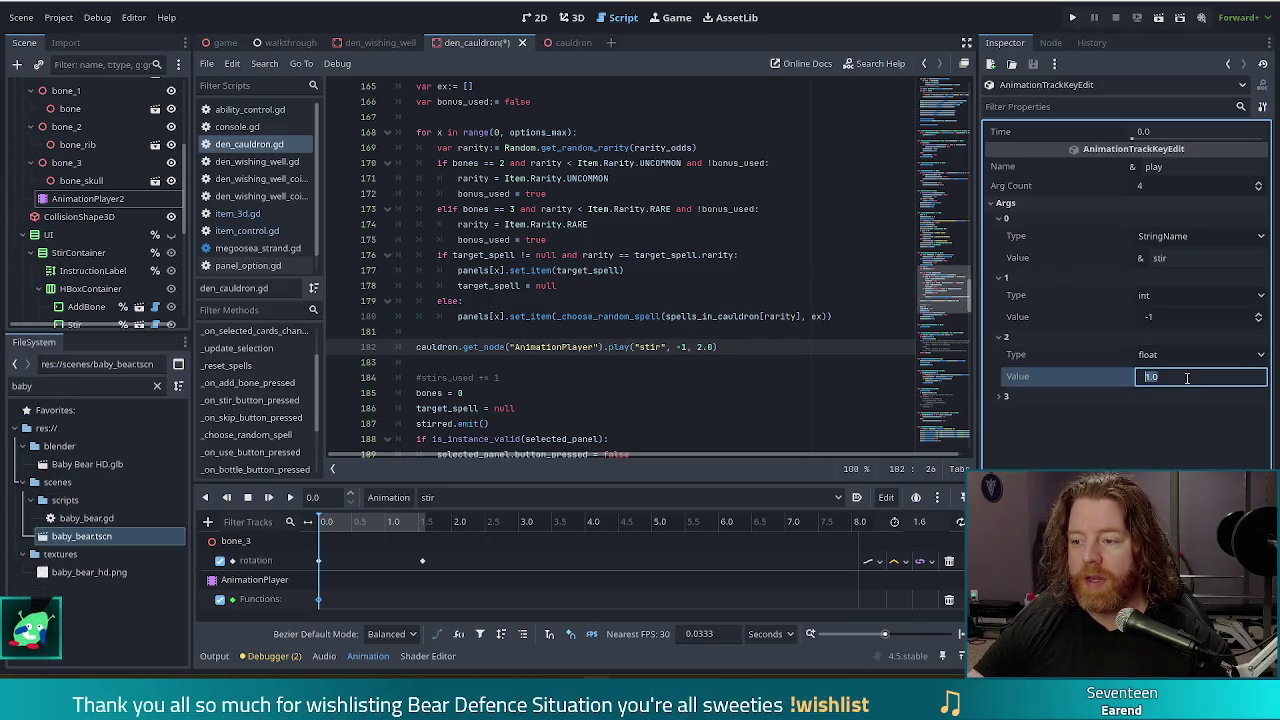
pyautogui.write('2')
pyautogui.click(1005, 398)
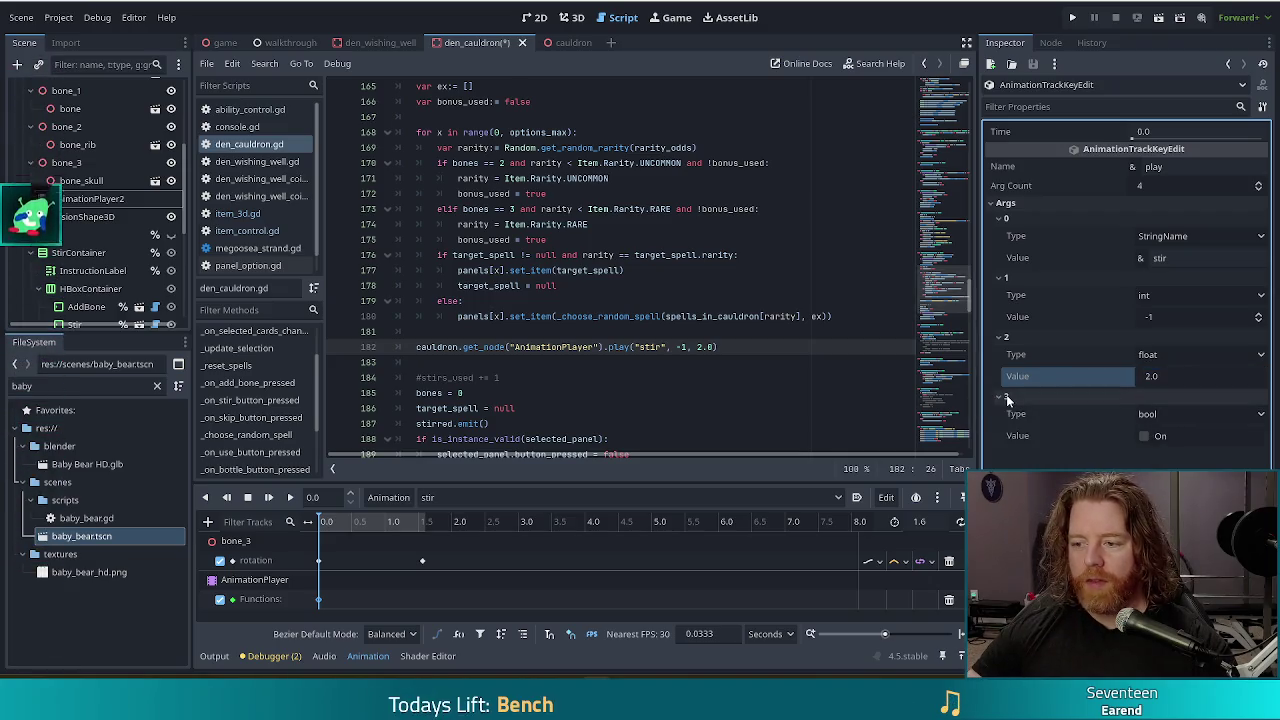
# Preview the stir animation from the start in 3D, then return to den_cauldron.gd
pyautogui.click(572, 17)
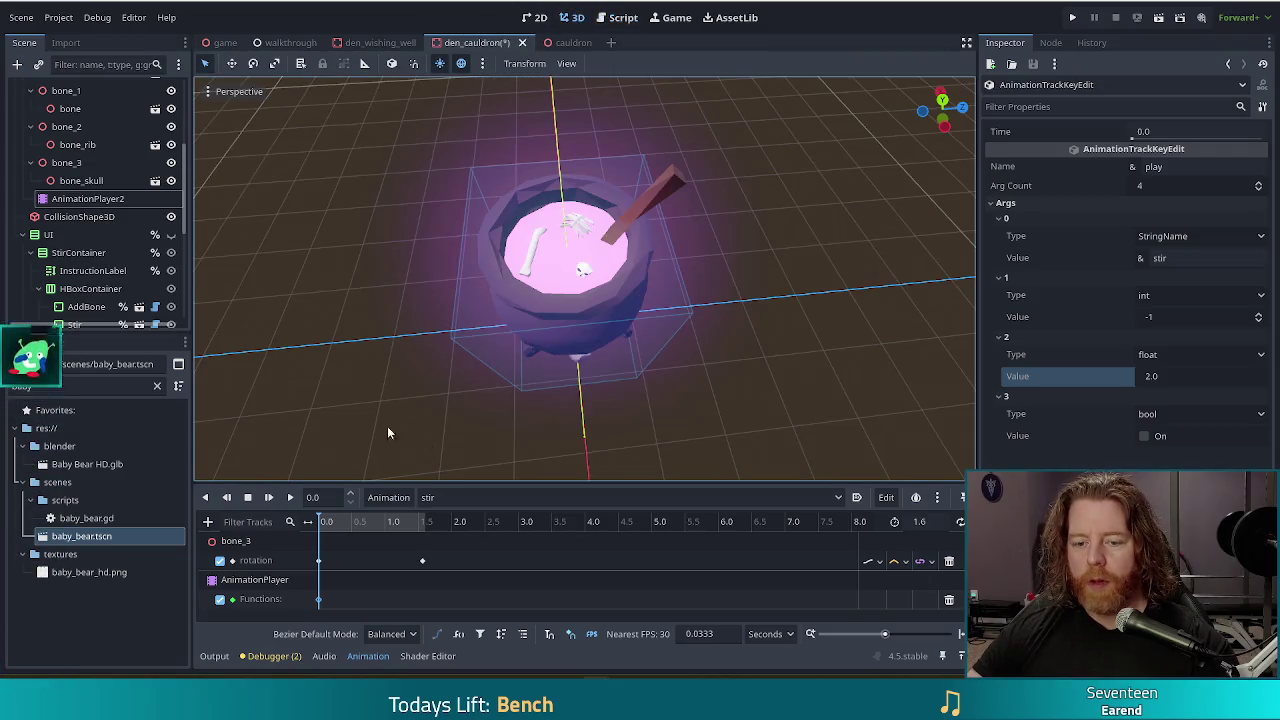
pyautogui.click(268, 498)
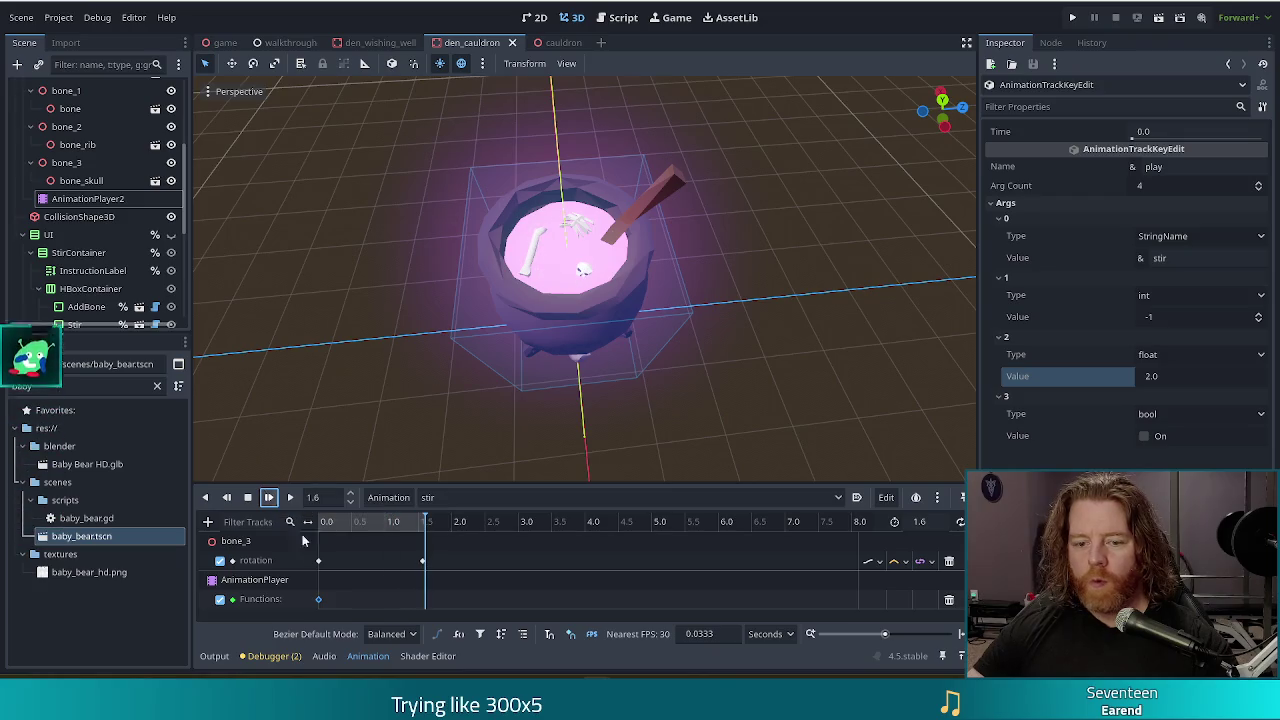
pyautogui.moveTo(318, 601)
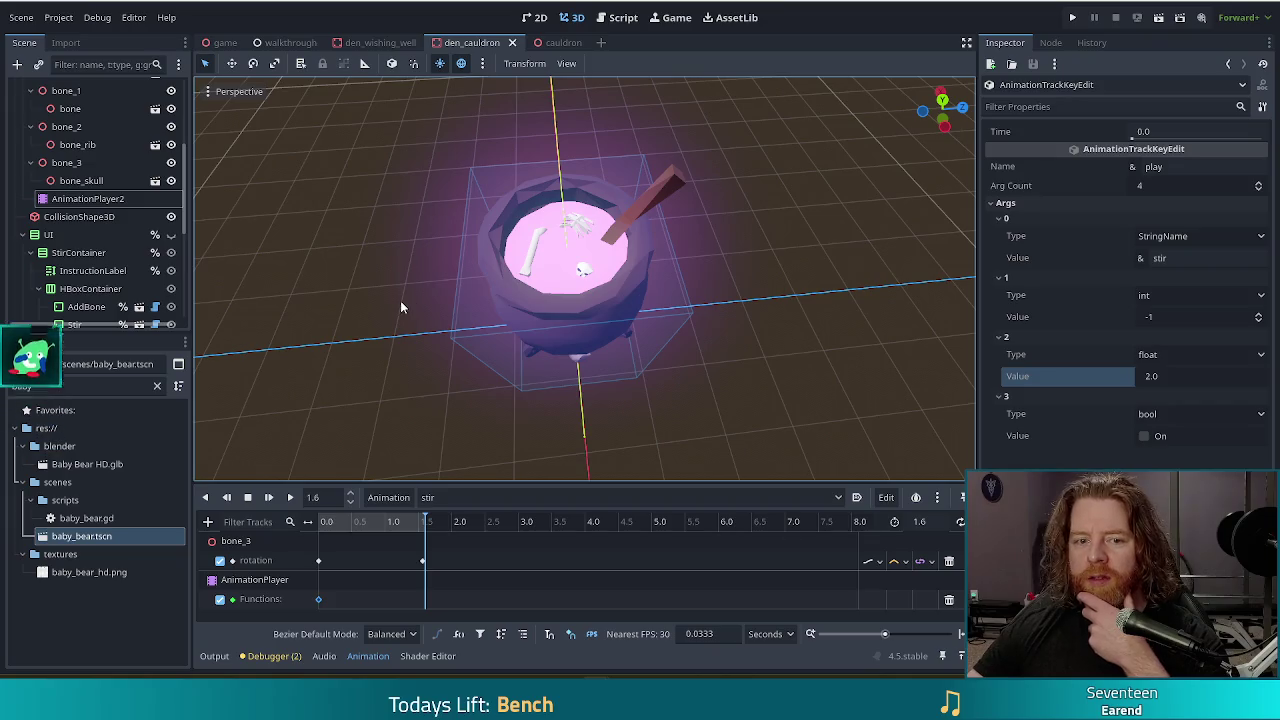
pyautogui.scroll(5, 113, 203)
pyautogui.scroll(1, 113, 203)
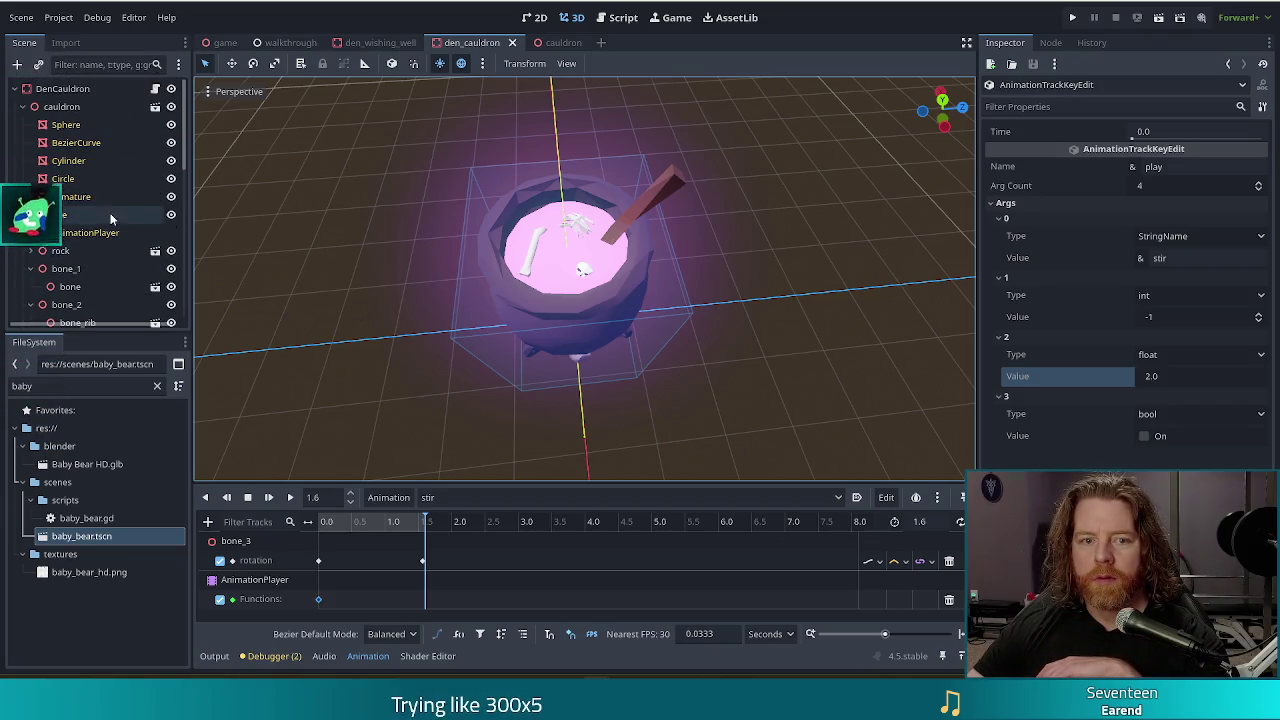
pyautogui.hotkey('ctrl', 'F3')
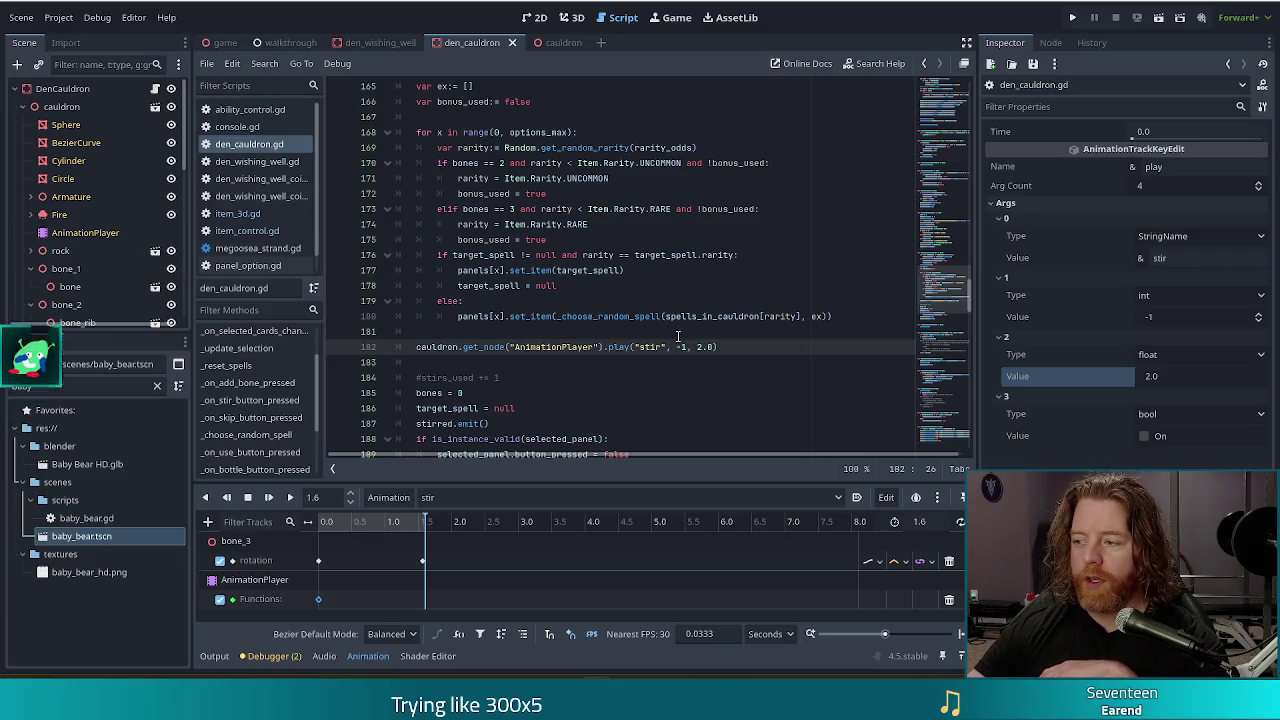
pyautogui.moveTo(942, 290); pyautogui.dragTo(942, 85)
pyautogui.click(418, 86)
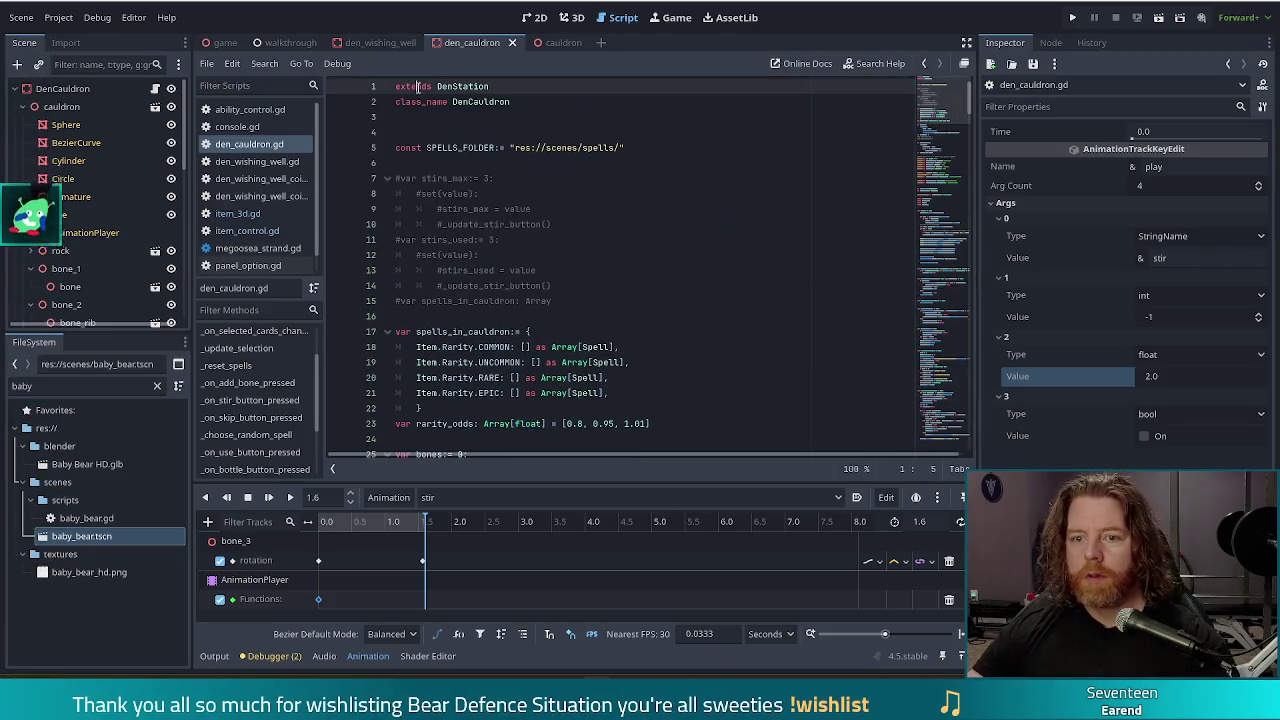
pyautogui.press('Return')
pyautogui.press('Up')
pyautogui.write('ool')
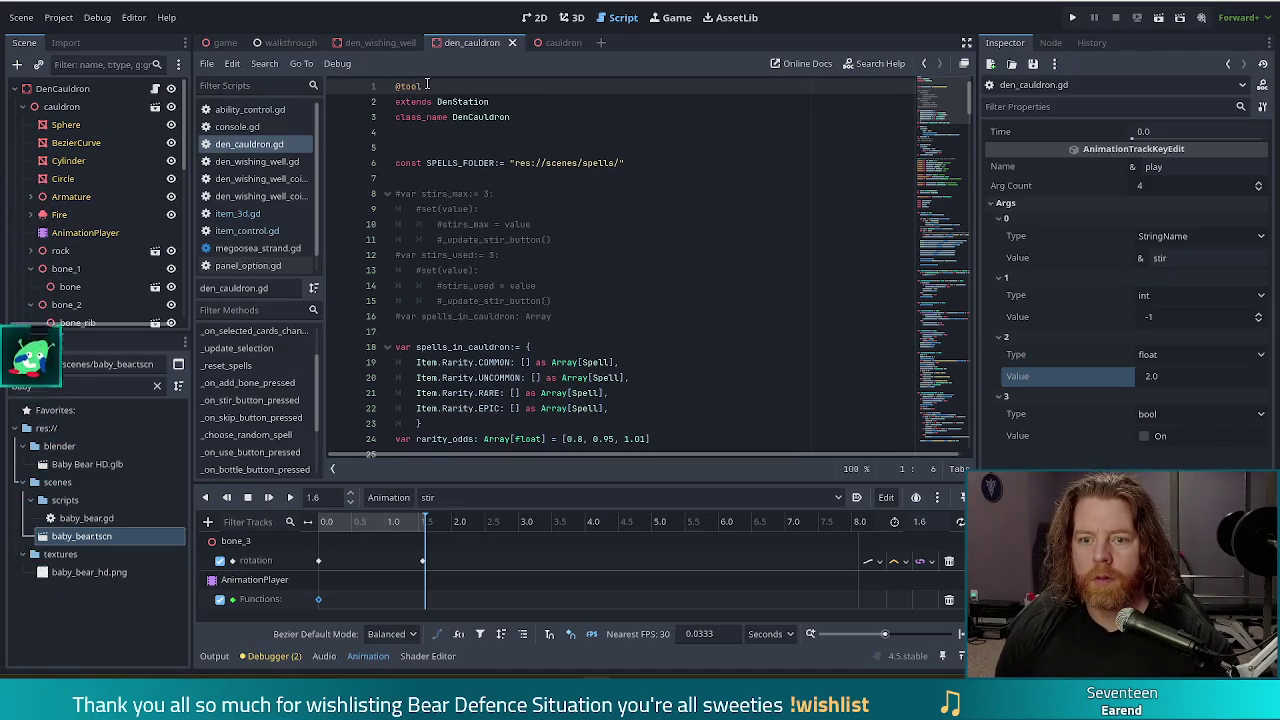
pyautogui.hotkey('ctrl', 's')
# Close and reopen den_cauldron.tscn from the FileSystem filtered by 'cauldron', in 3D view
pyautogui.click(511, 42)
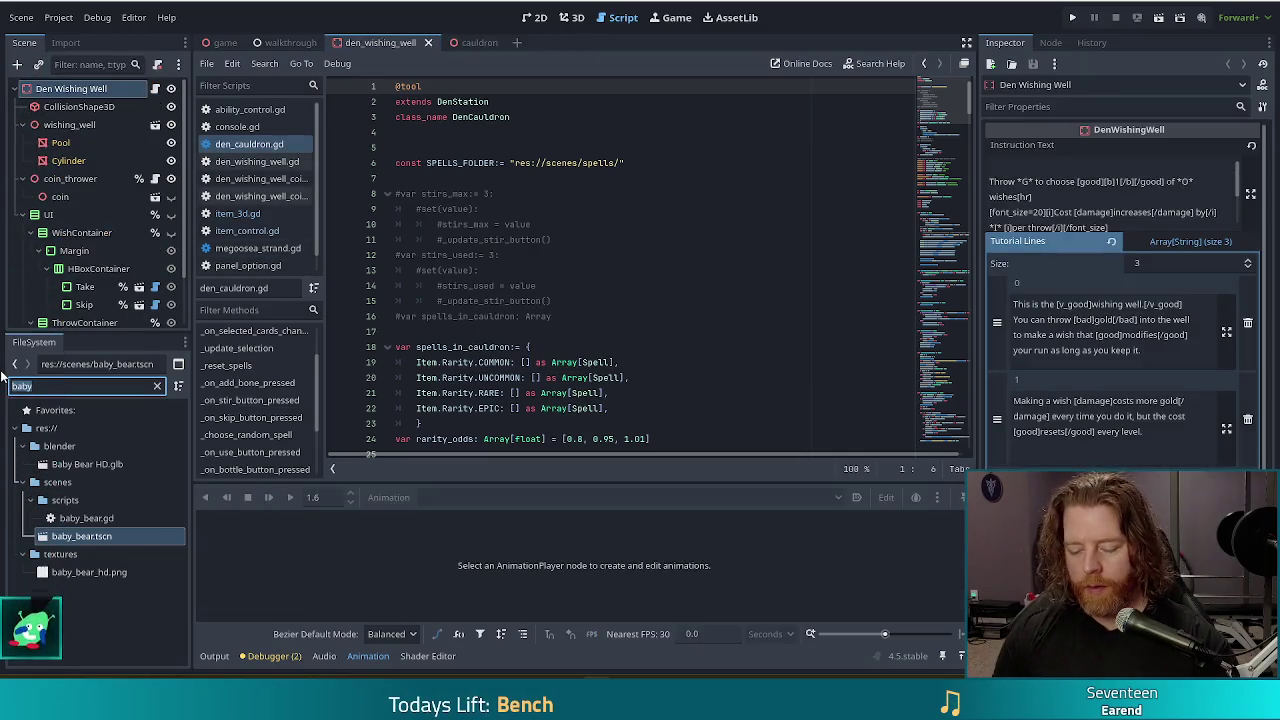
pyautogui.write('cauldron')
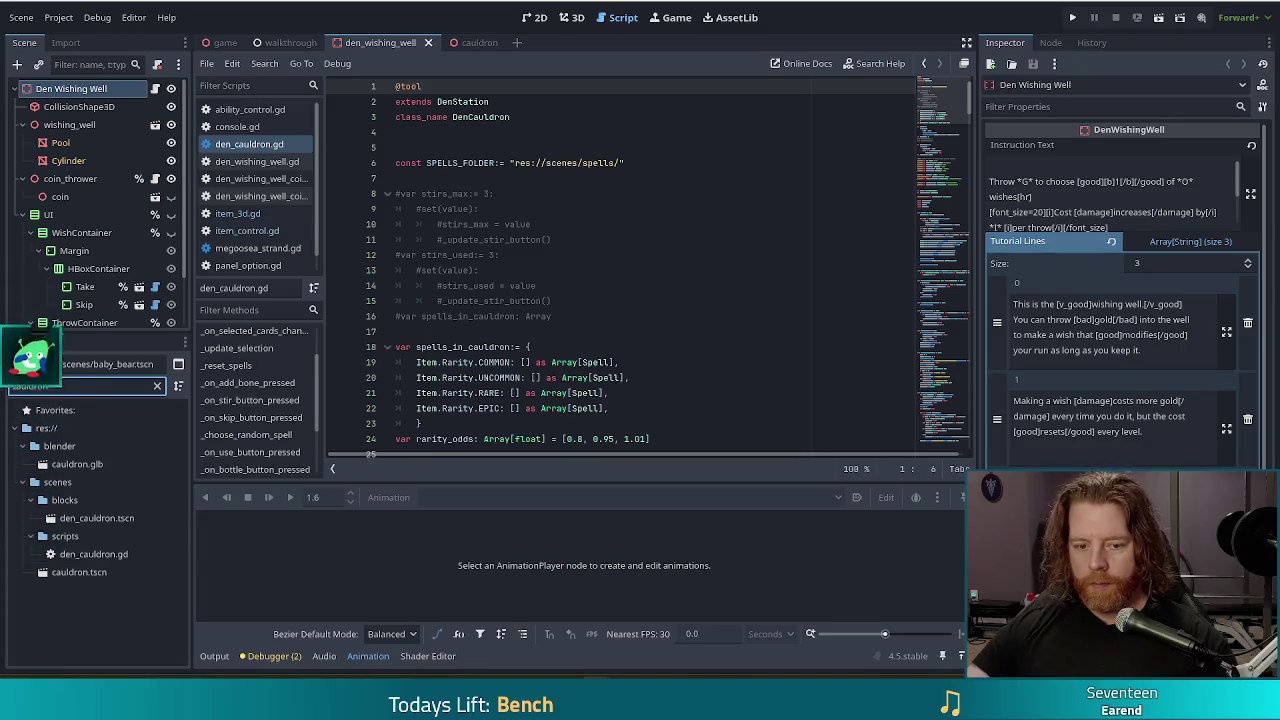
pyautogui.doubleClick(124, 519)
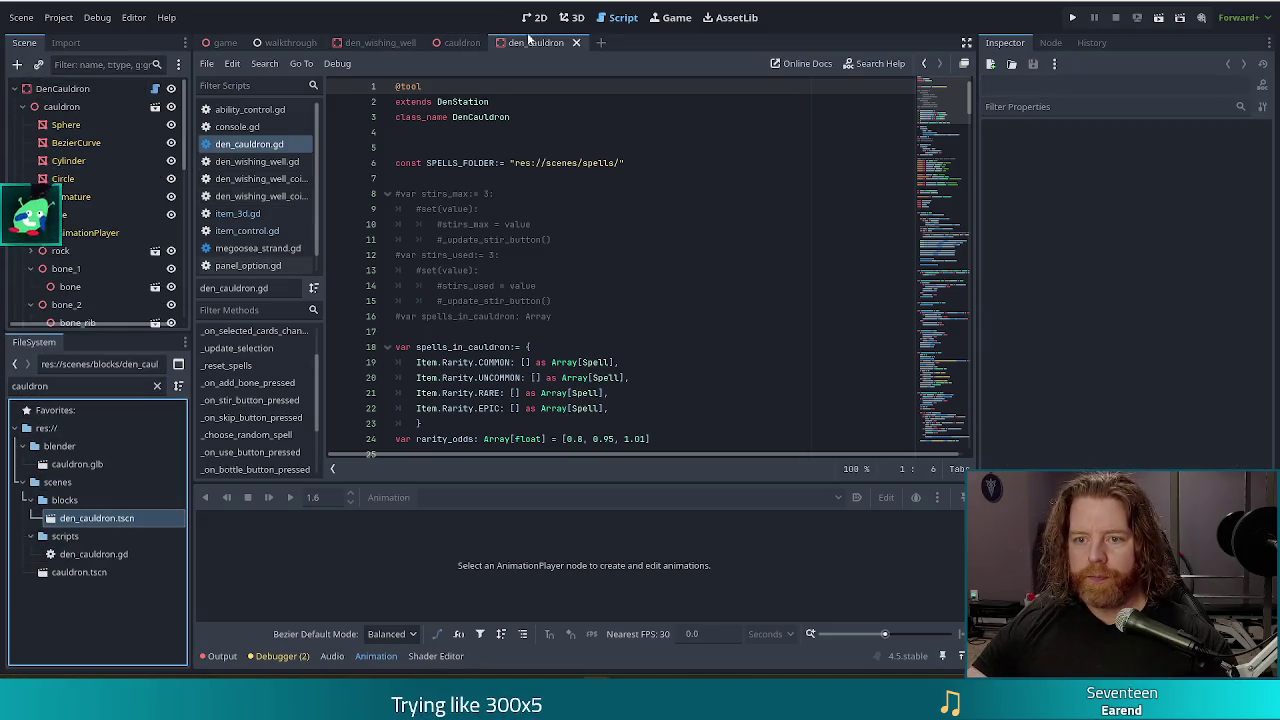
pyautogui.click(572, 17)
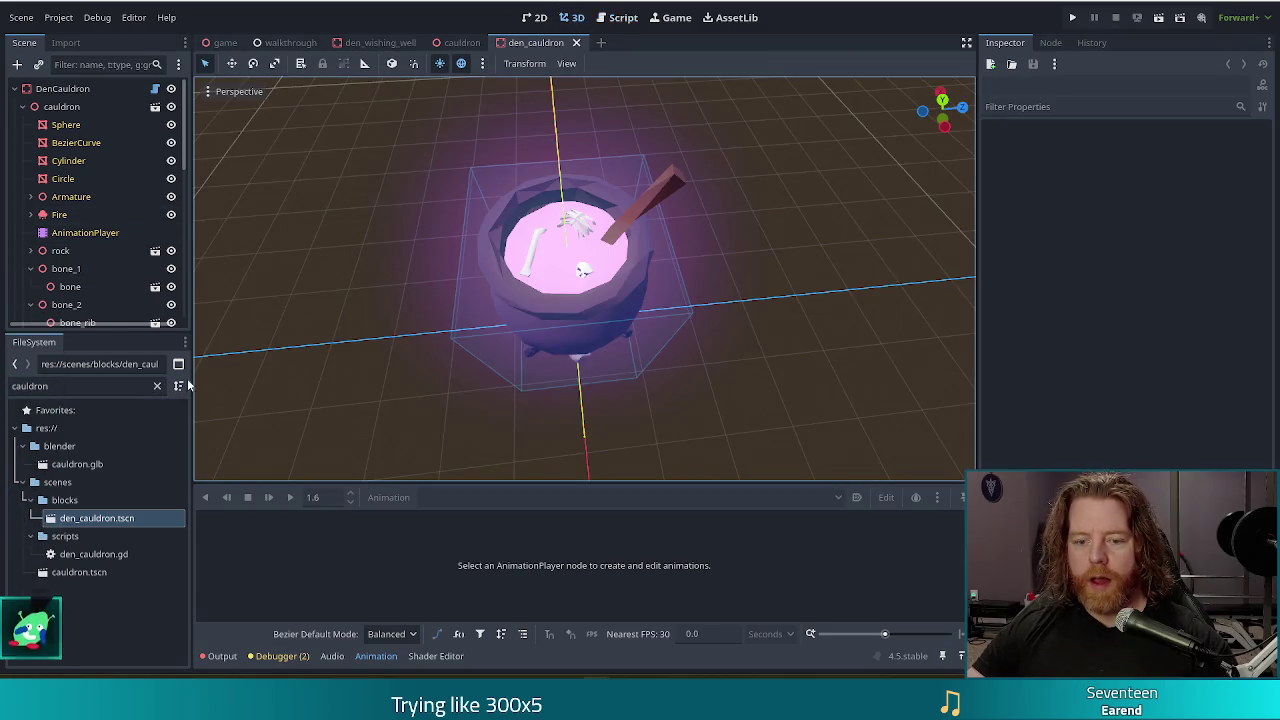
# Play the stir animation from AnimationPlayer2 under bone_3 and save the scene
pyautogui.click(80, 233)
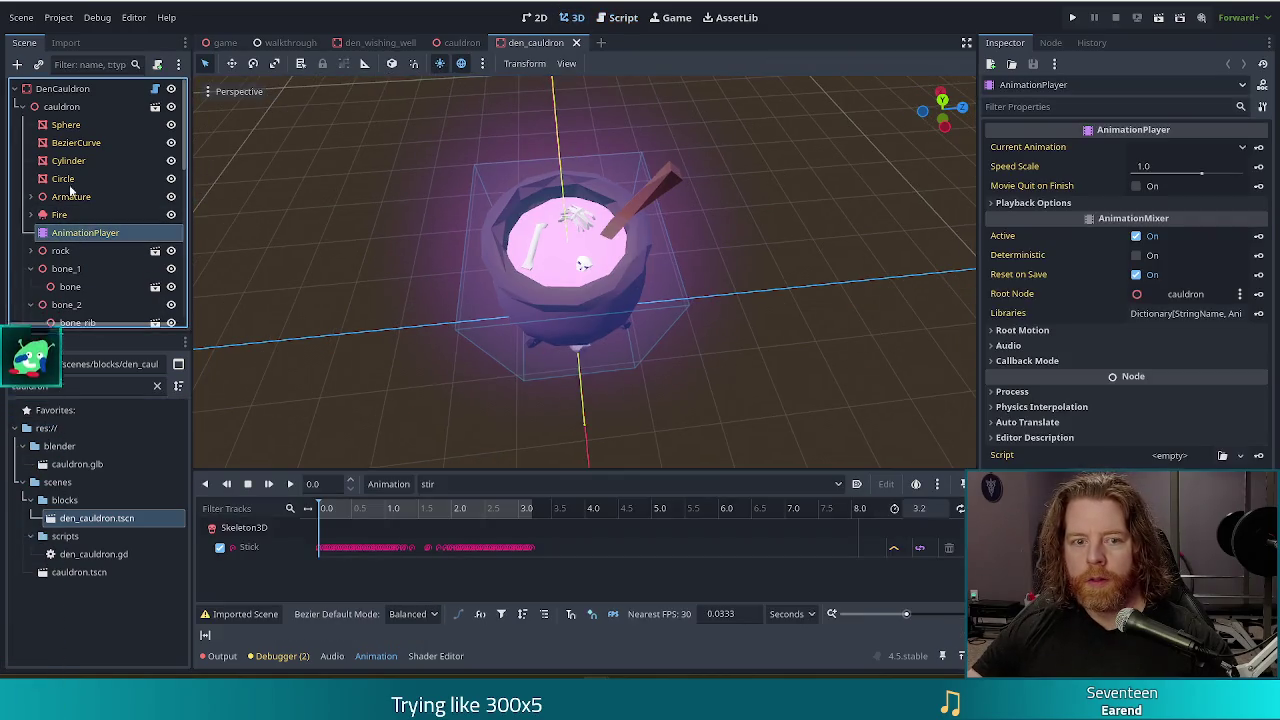
pyautogui.scroll(-3, 125, 260)
pyautogui.click(88, 288)
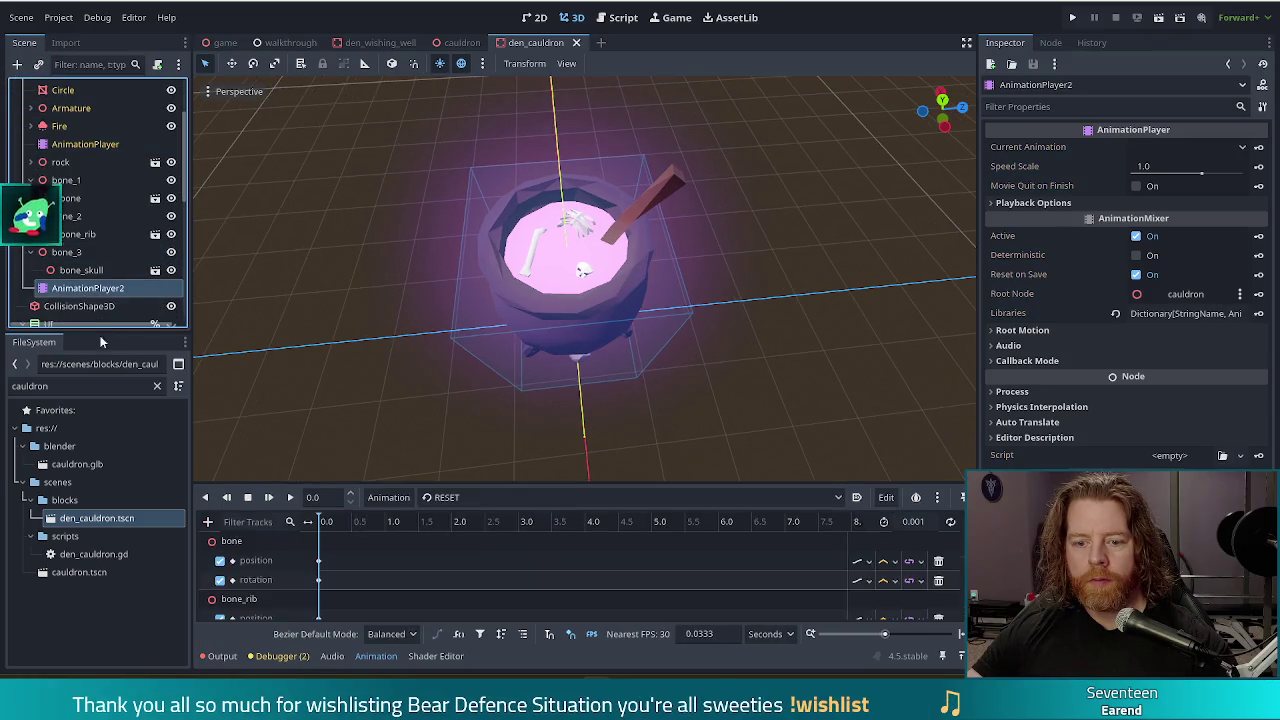
pyautogui.click(440, 500)
pyautogui.click(452, 554)
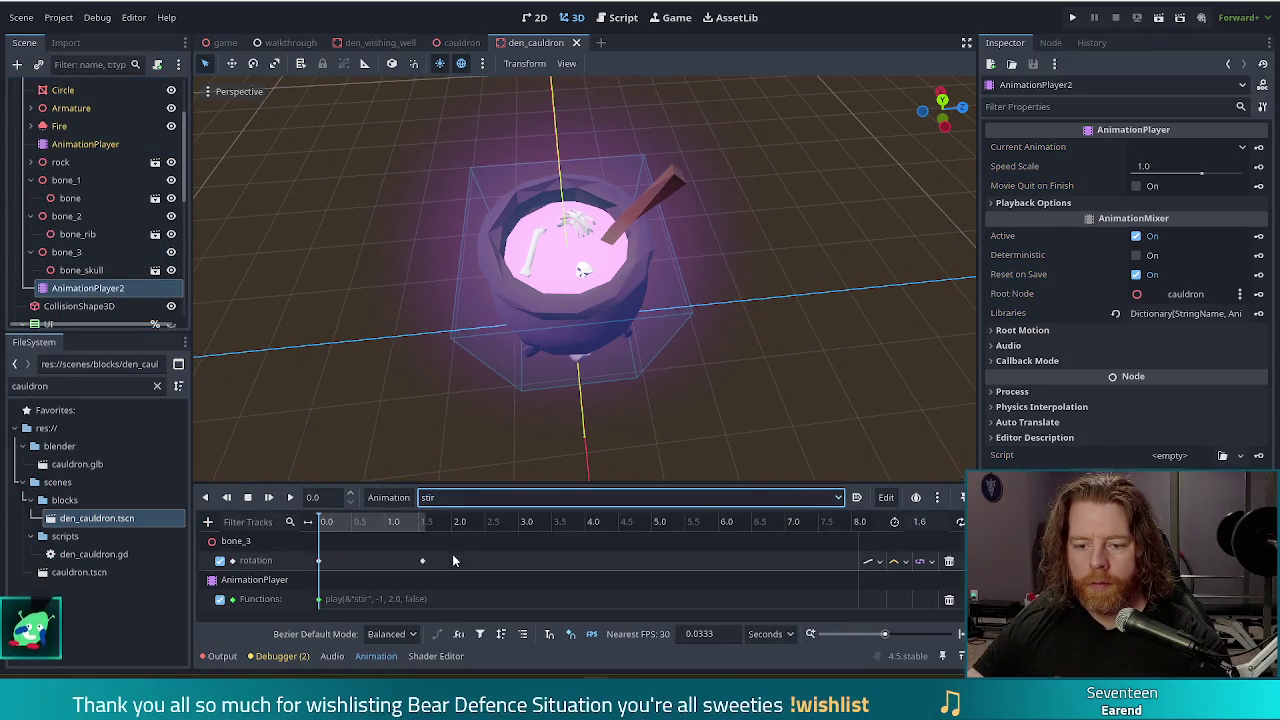
pyautogui.click(267, 498)
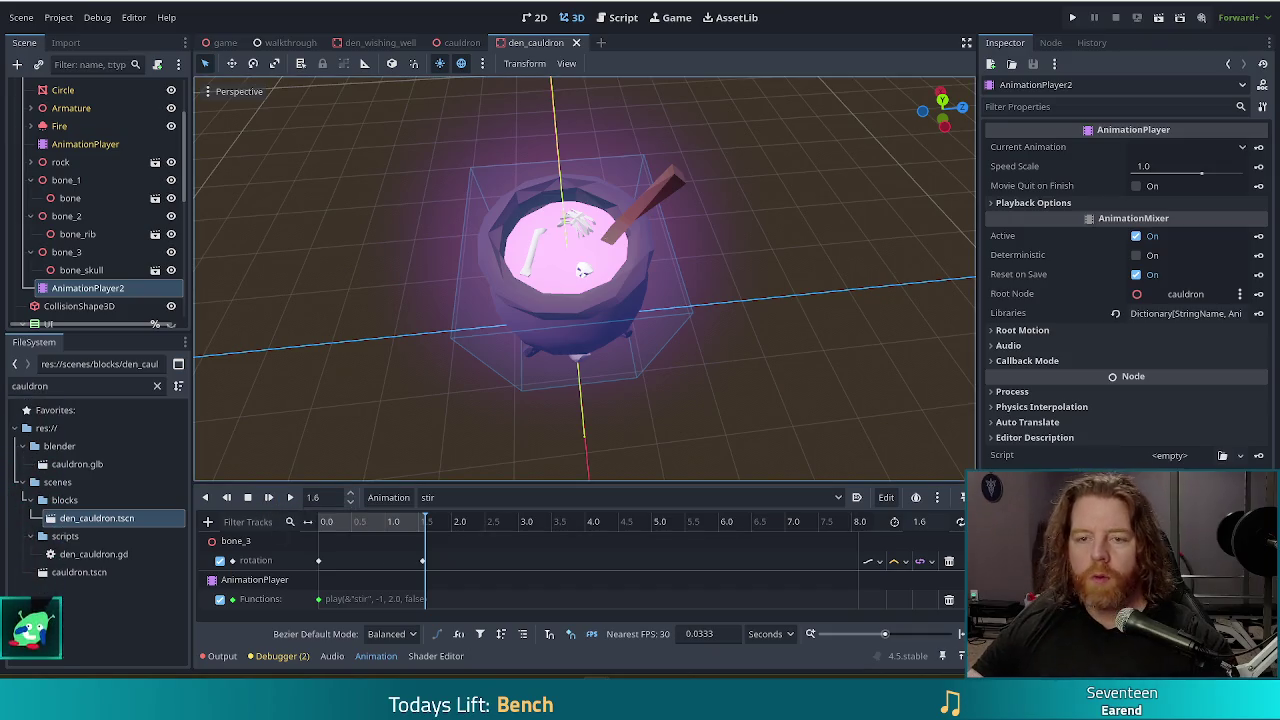
pyautogui.hotkey('ctrl', 's')
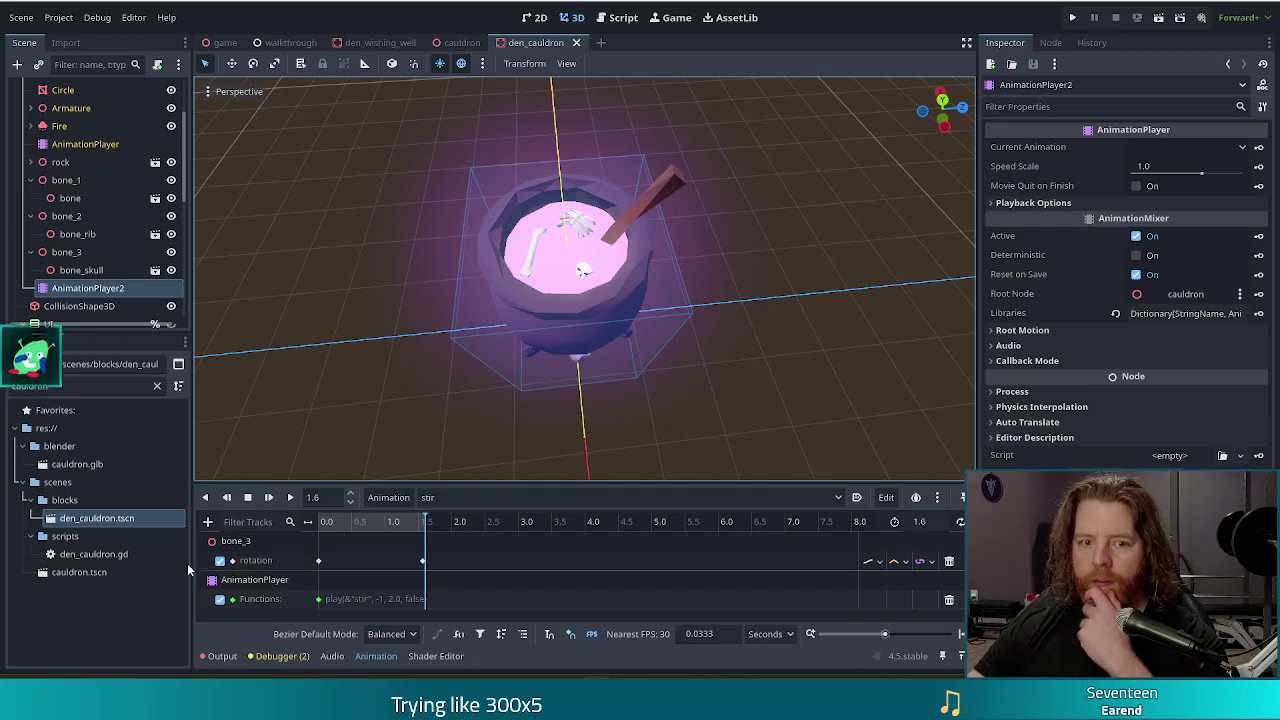
# Switch to the Script workspace showing den_cauldron.gd
pyautogui.scroll(3, 170, 150)
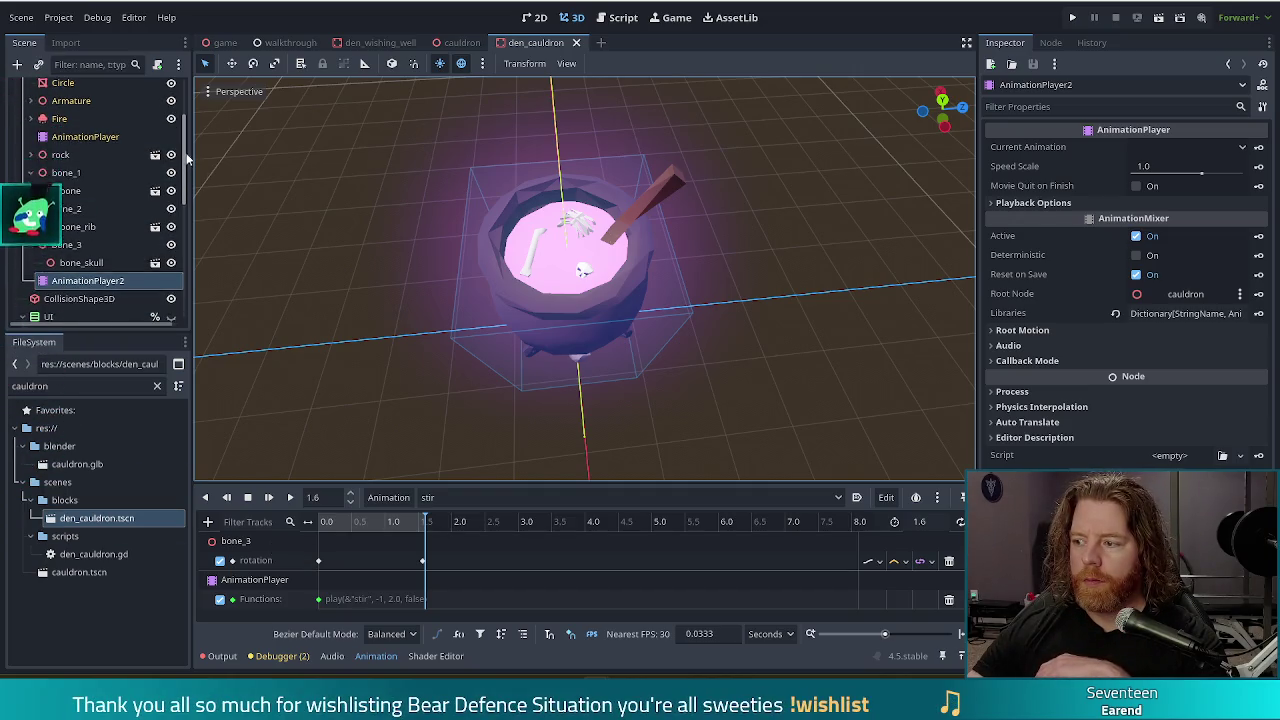
pyautogui.scroll(-3, 188, 160)
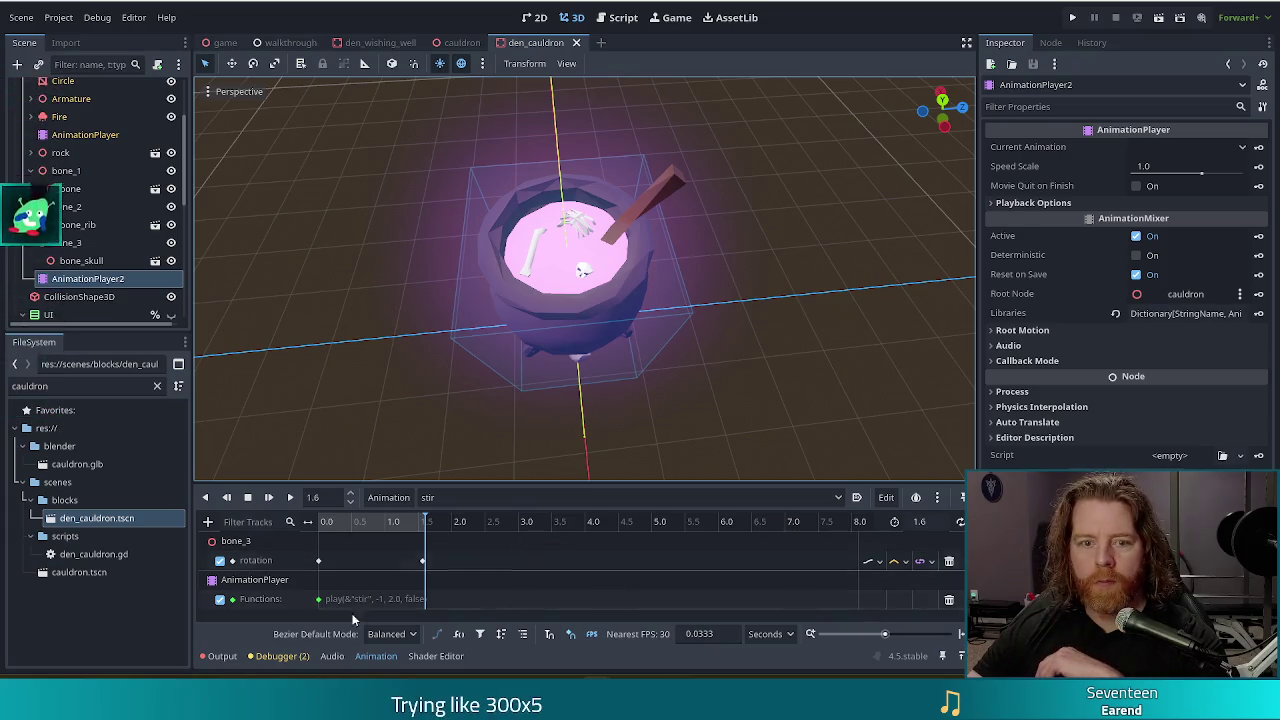
pyautogui.click(616, 17)
pyautogui.click(668, 258)
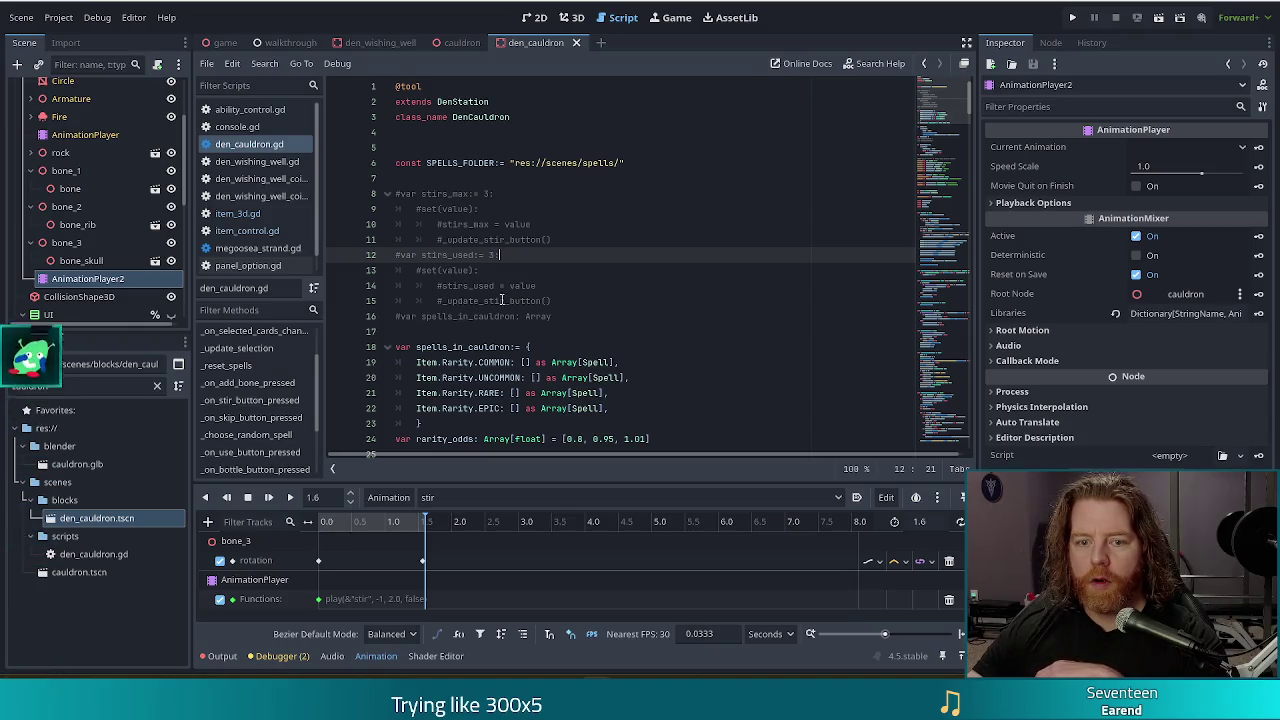
# Search den_cauldron.gd for '"stir' to find the play call
pyautogui.scroll(-5, 636, 372)
pyautogui.click(565, 300)
pyautogui.hotkey('ctrl', 'f')
pyautogui.write('stir')
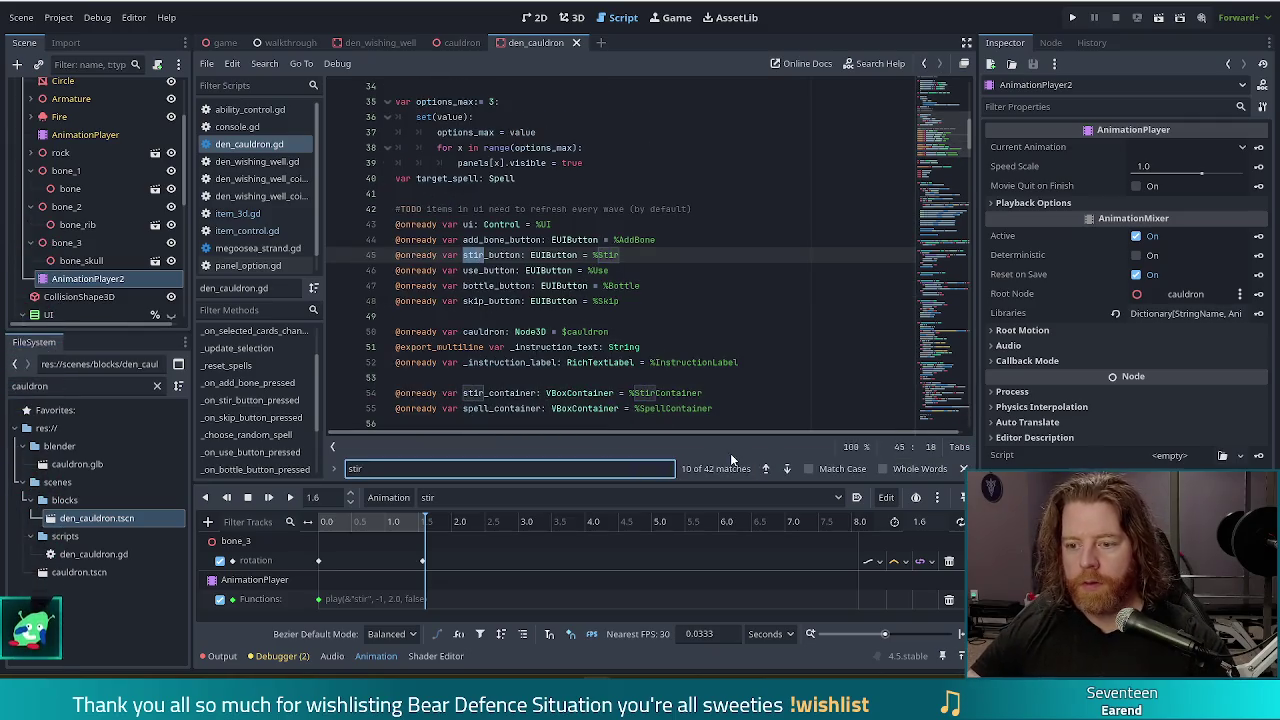
pyautogui.press('BackSpace')
pyautogui.press('BackSpace')
pyautogui.press('BackSpace')
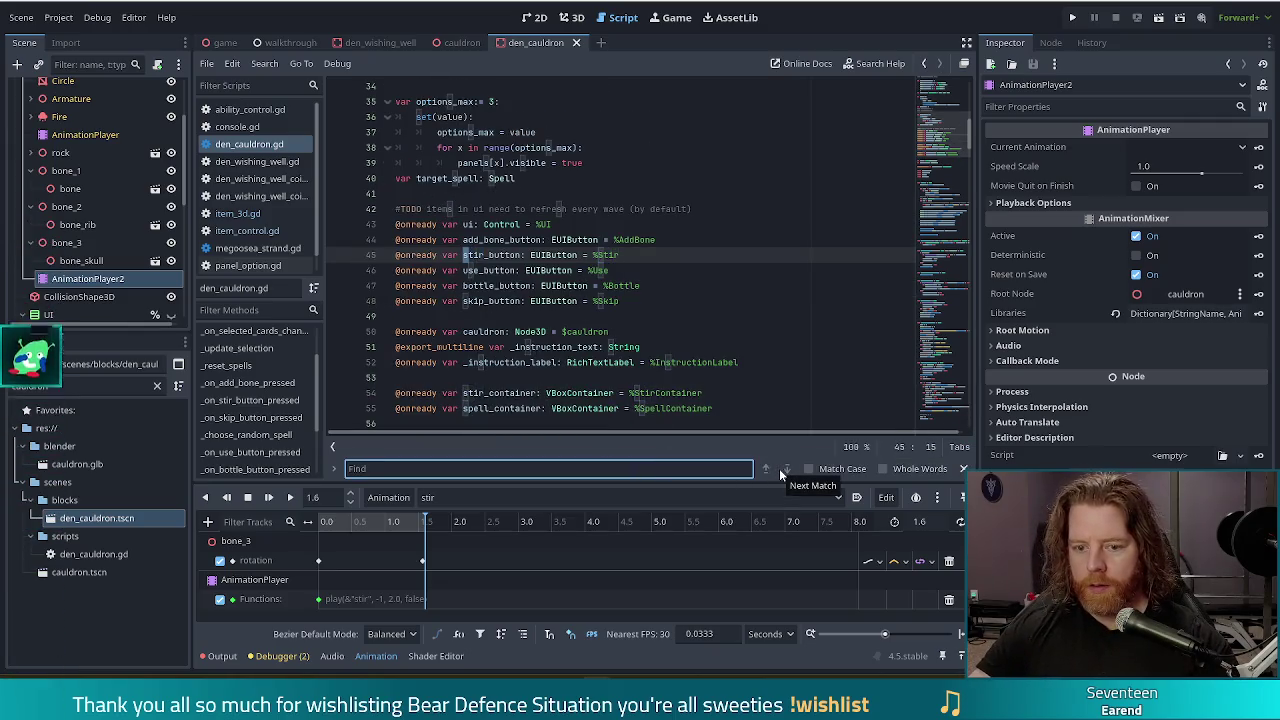
pyautogui.write('"stir')
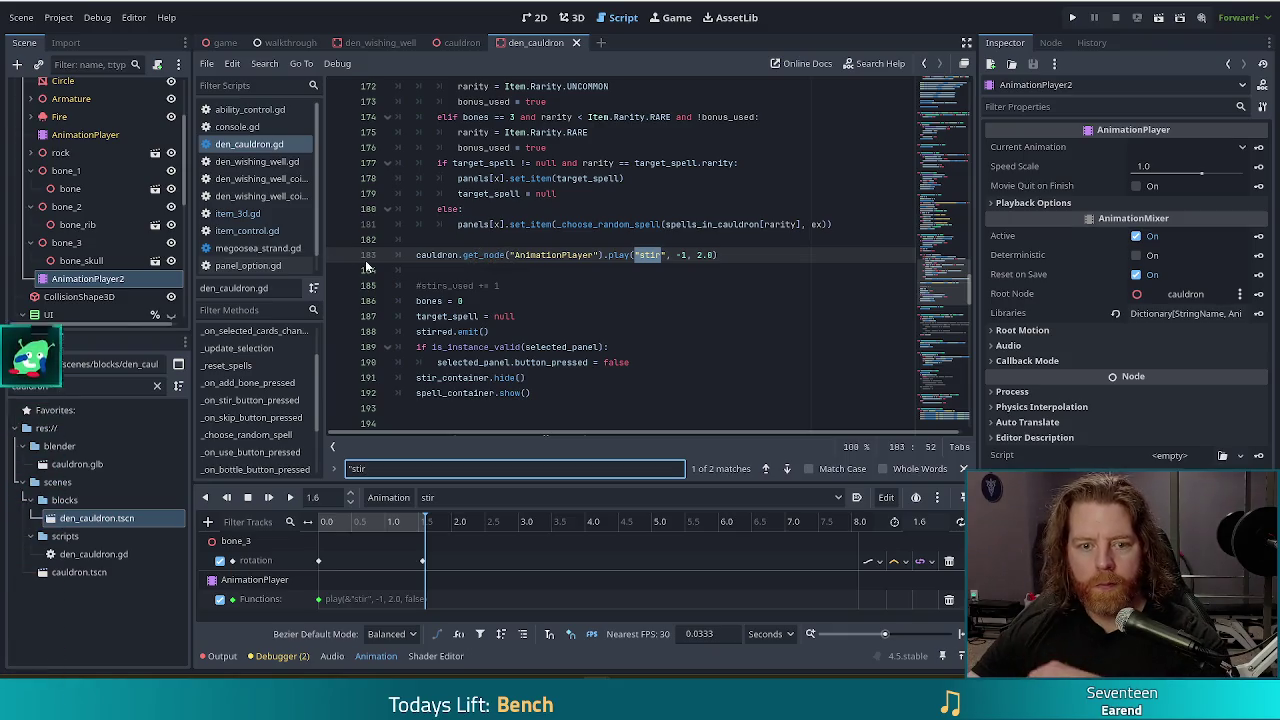
pyautogui.click(78, 280)
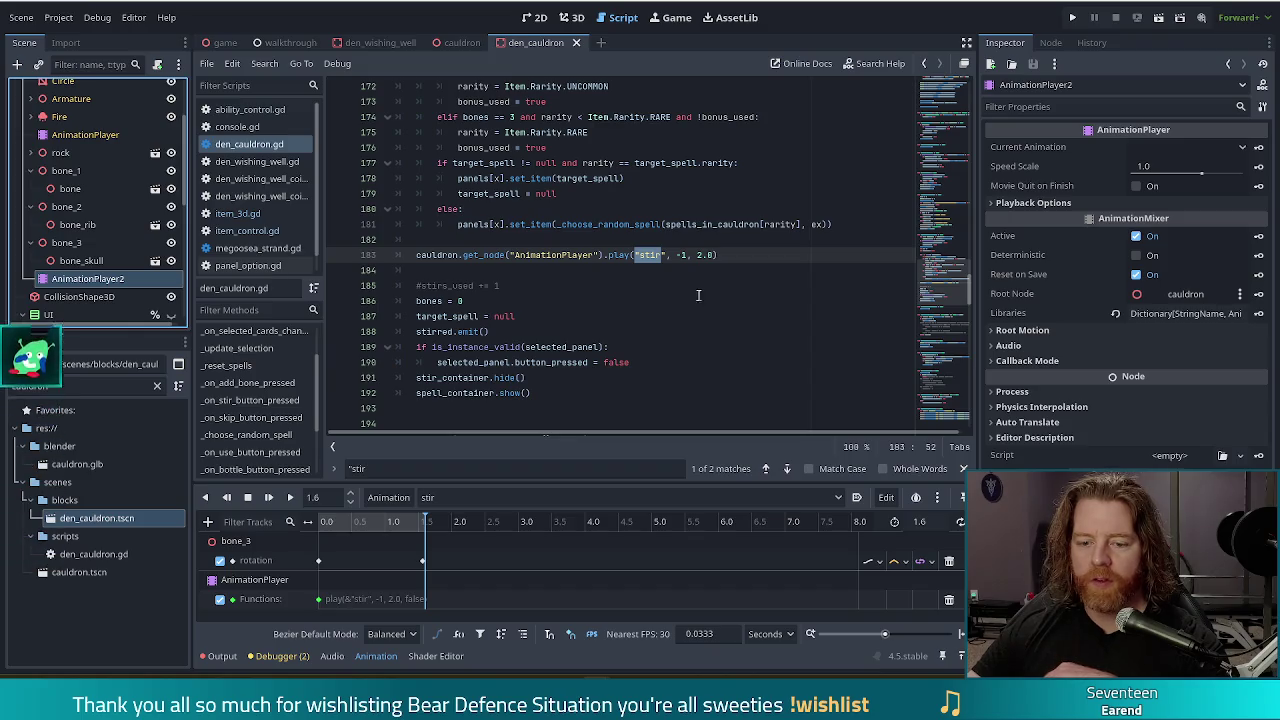
pyautogui.scroll(4, 968, 186)
pyautogui.scroll(20, 955, 186)
pyautogui.click(397, 101)
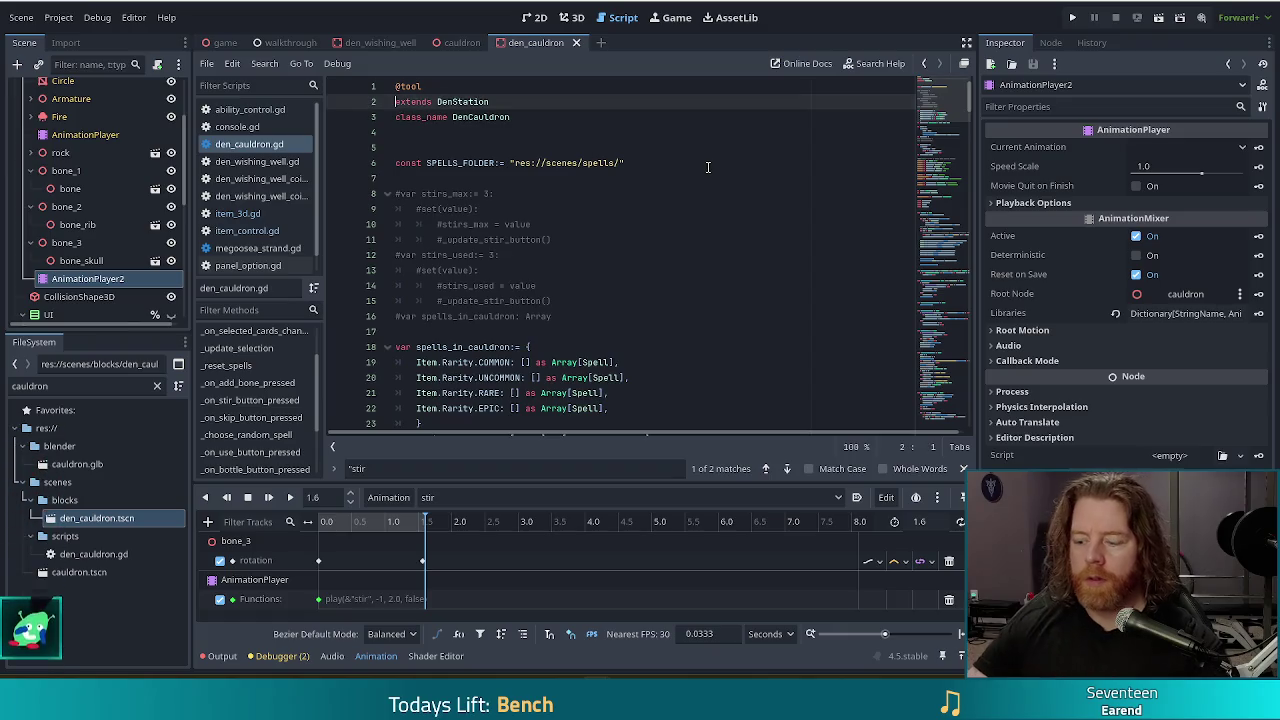
pyautogui.hotkey('shift', 'Up')
pyautogui.press('BackSpace')
pyautogui.hotkey('ctrl', 's')
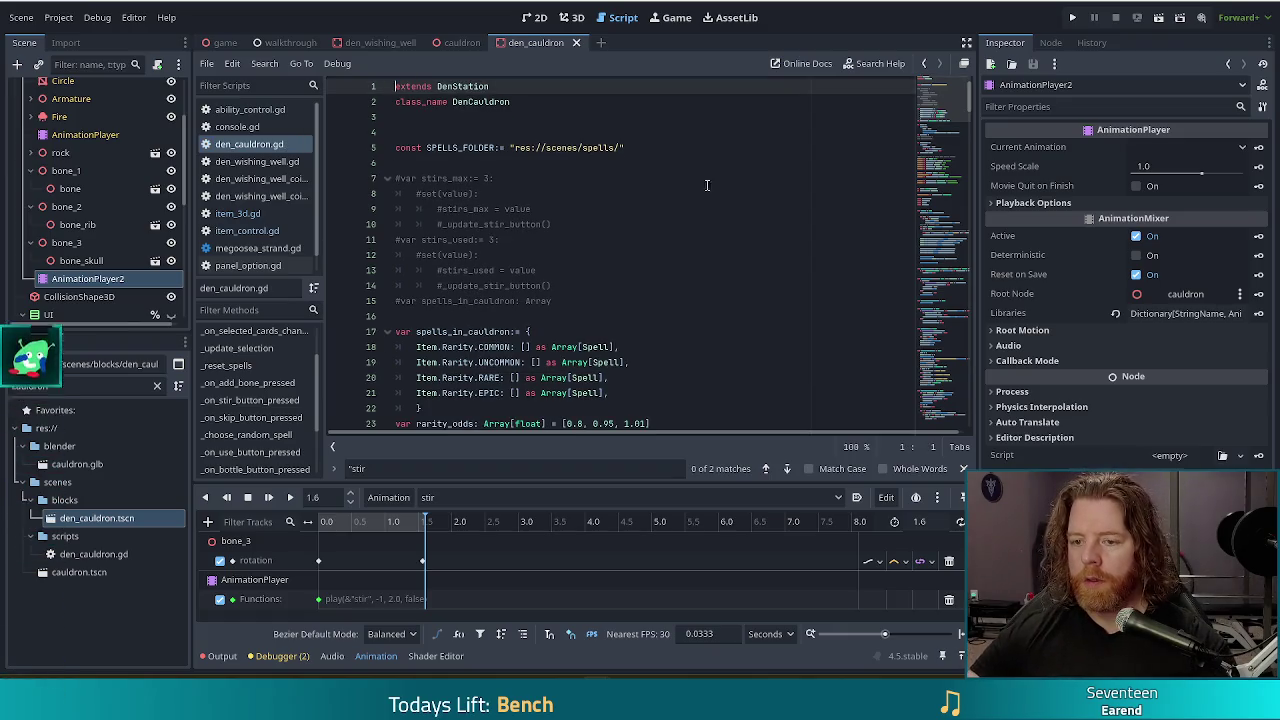
pyautogui.click(535, 223)
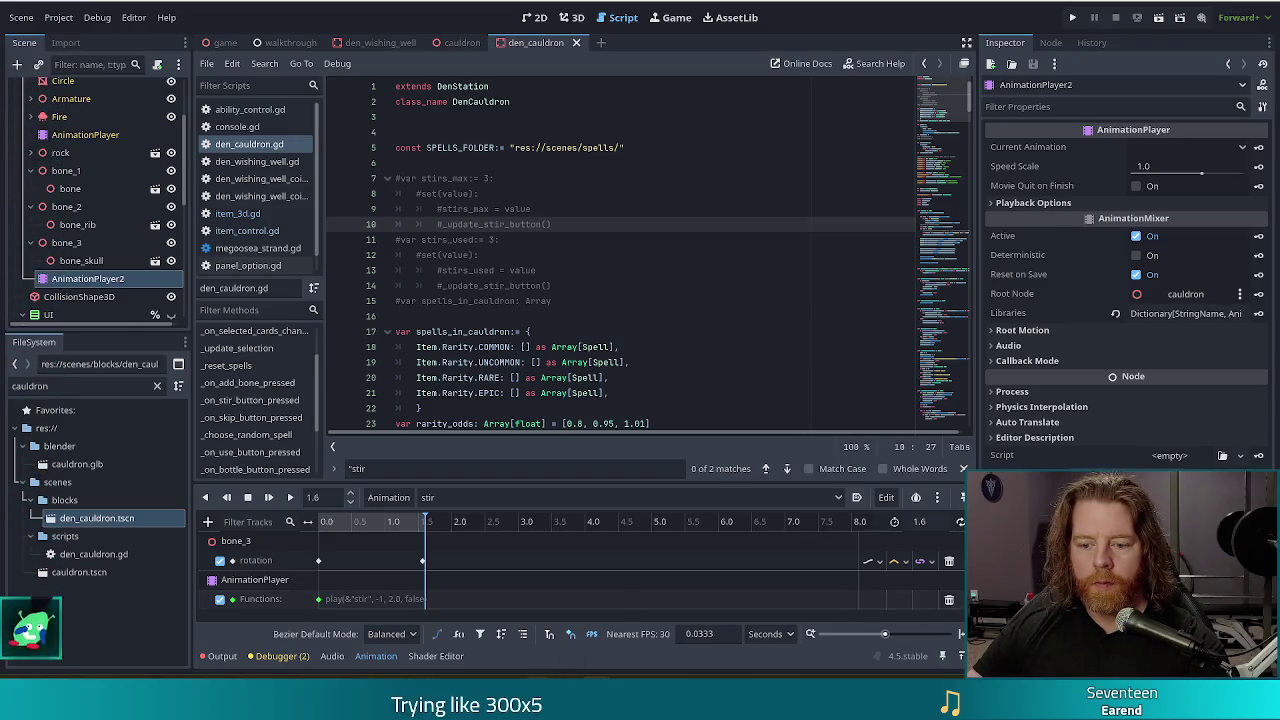
pyautogui.hotkey('alt', 'Tab')
pyautogui.click(29, 10)
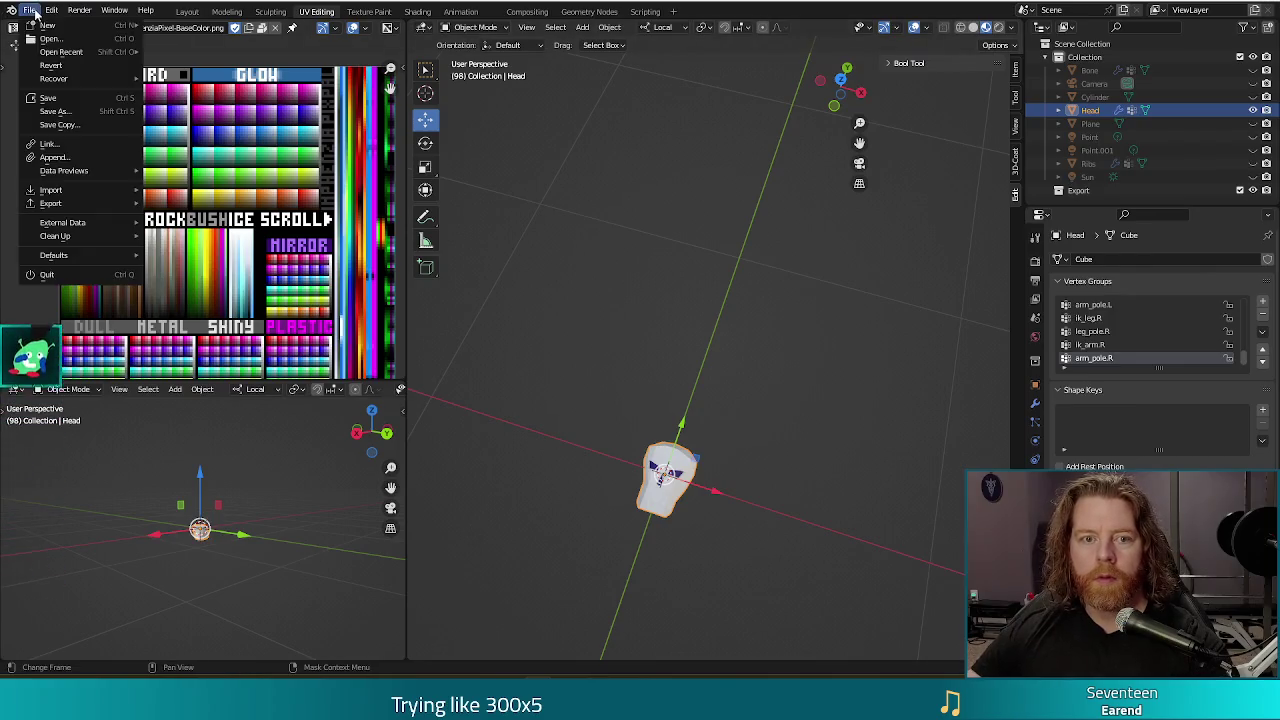
# Open cauldron.blend through File > Open, replacing the Head model
pyautogui.click(66, 40)
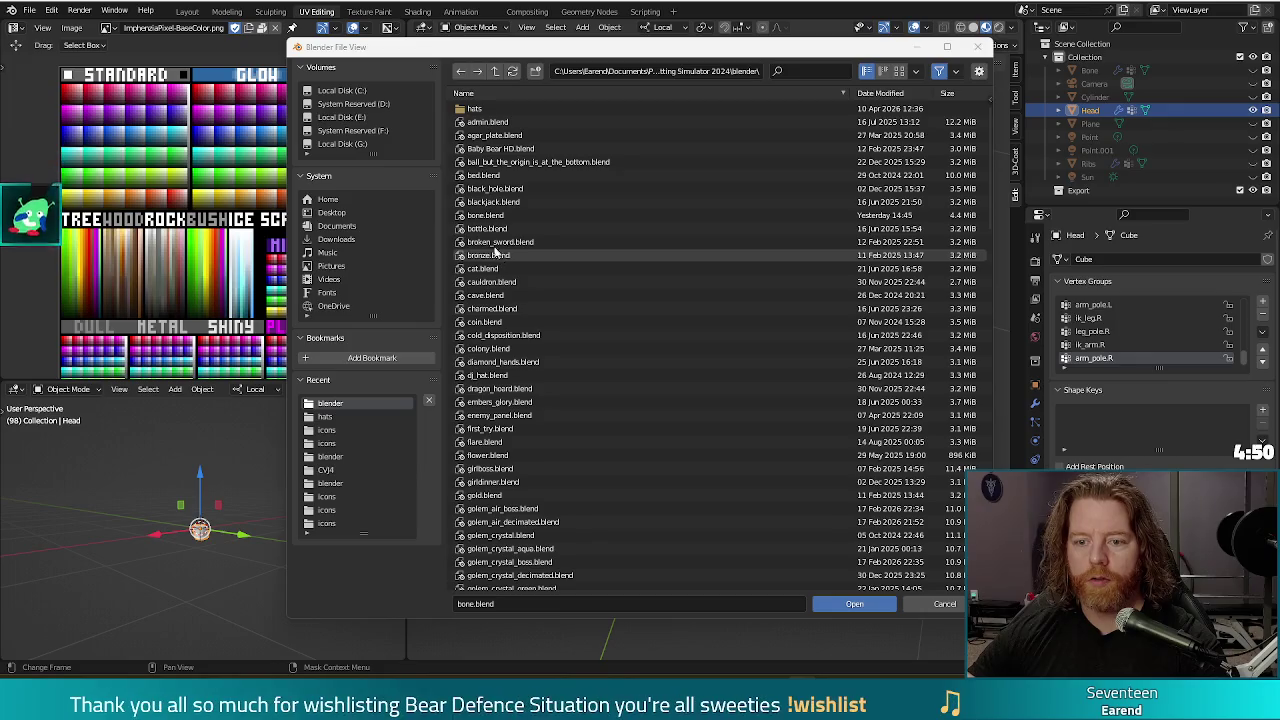
pyautogui.doubleClick(503, 281)
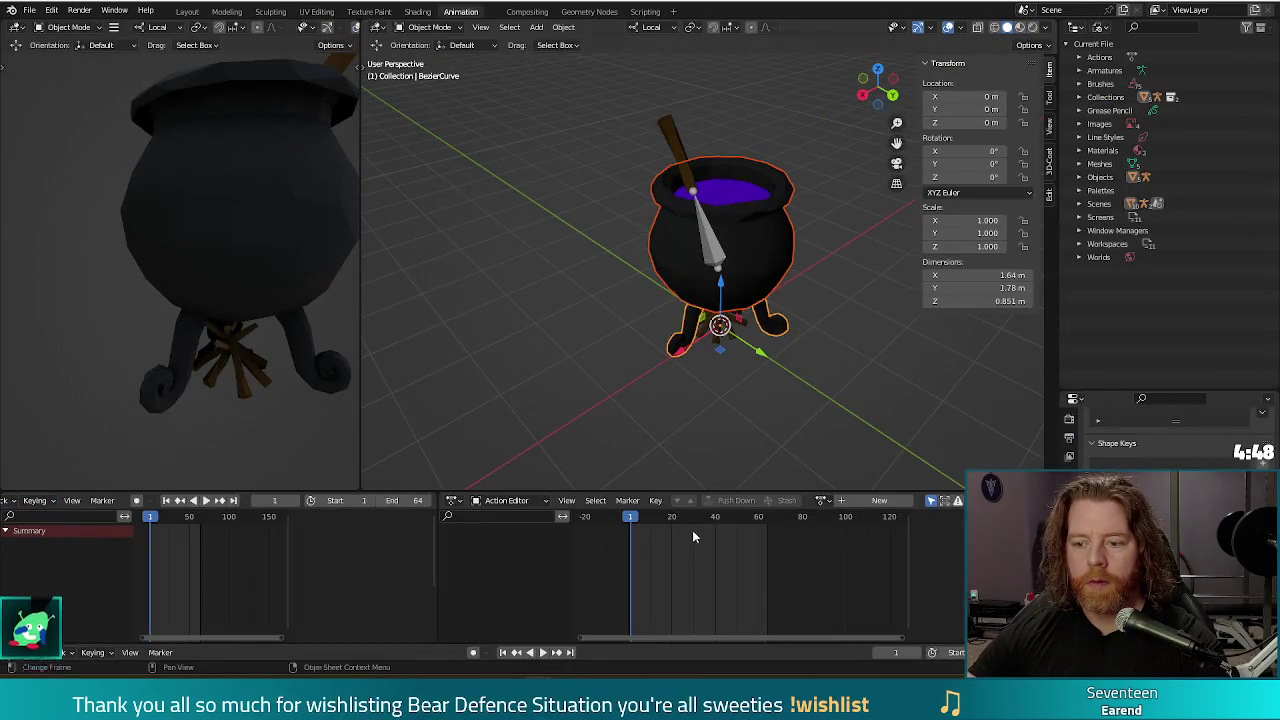
# Delete the stir action from the file's Actions list in the Outliner
pyautogui.click(1079, 57)
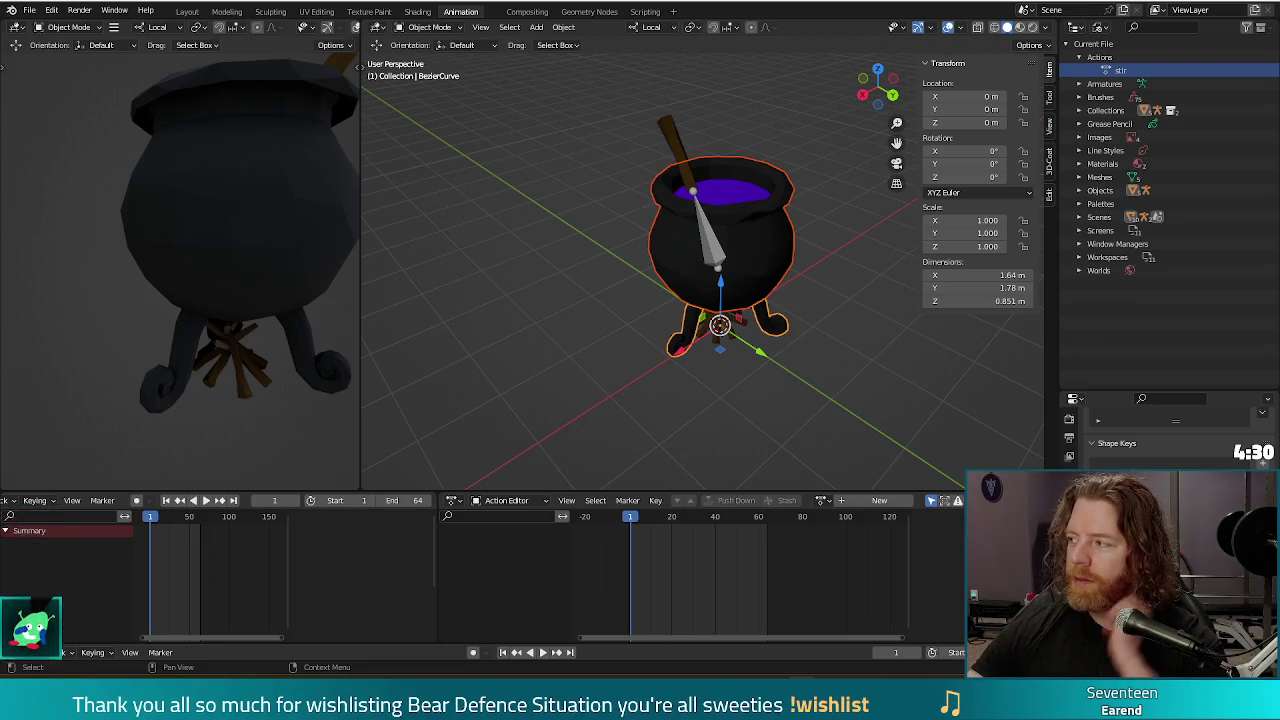
pyautogui.rightClick(1105, 70)
pyautogui.click(1075, 99)
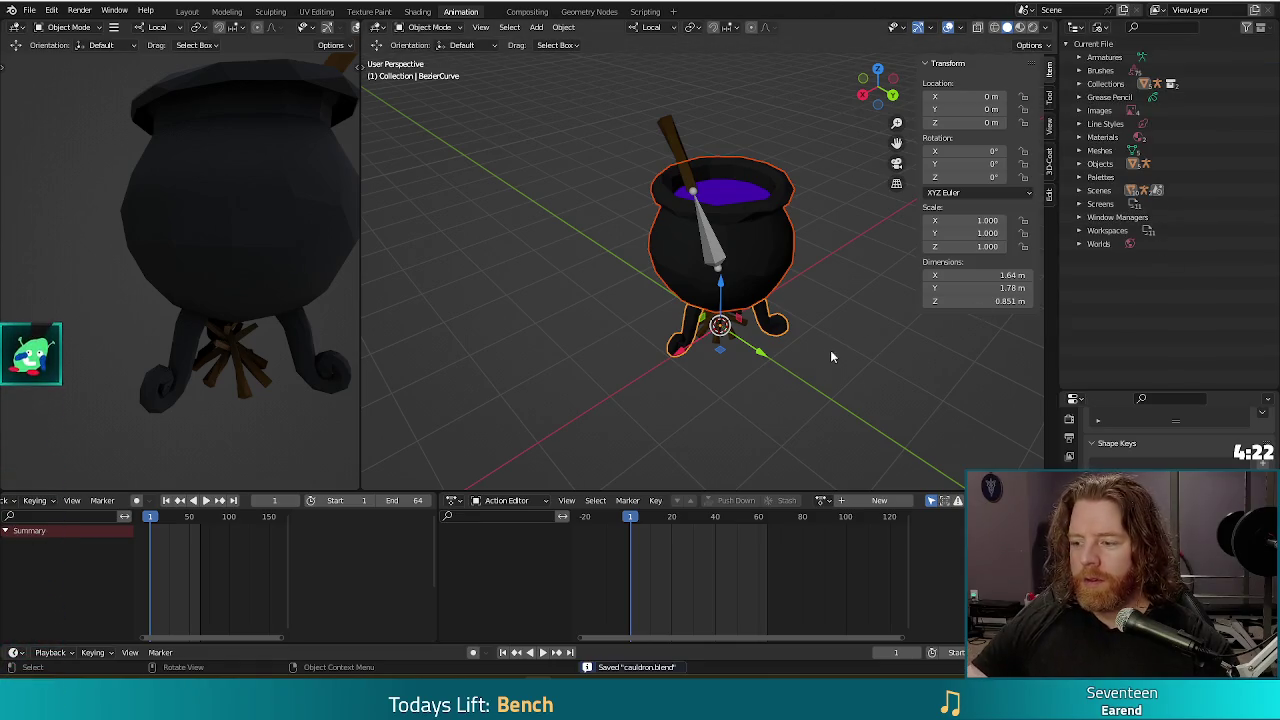
# Export the model as glTF 2.0 to cauldron.glb and switch back to Godot
pyautogui.hotkey('ctrl', 'e')
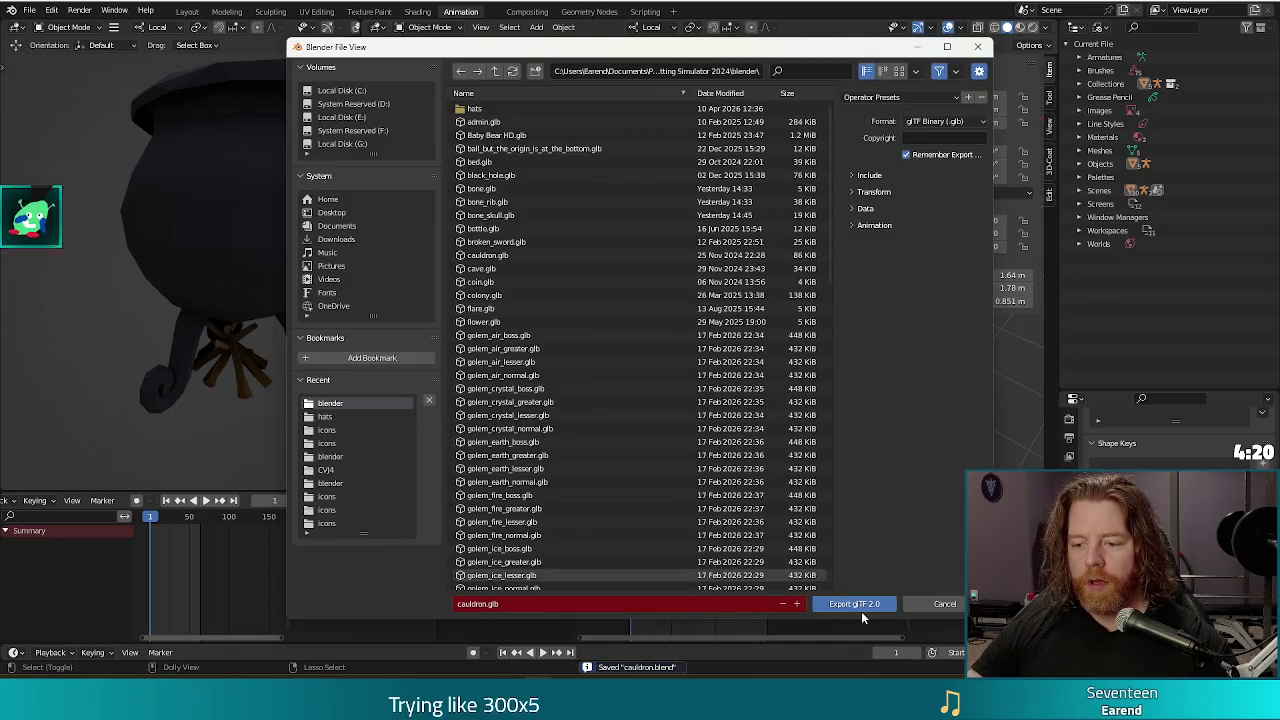
pyautogui.click(857, 604)
pyautogui.hotkey('alt', 'Tab')
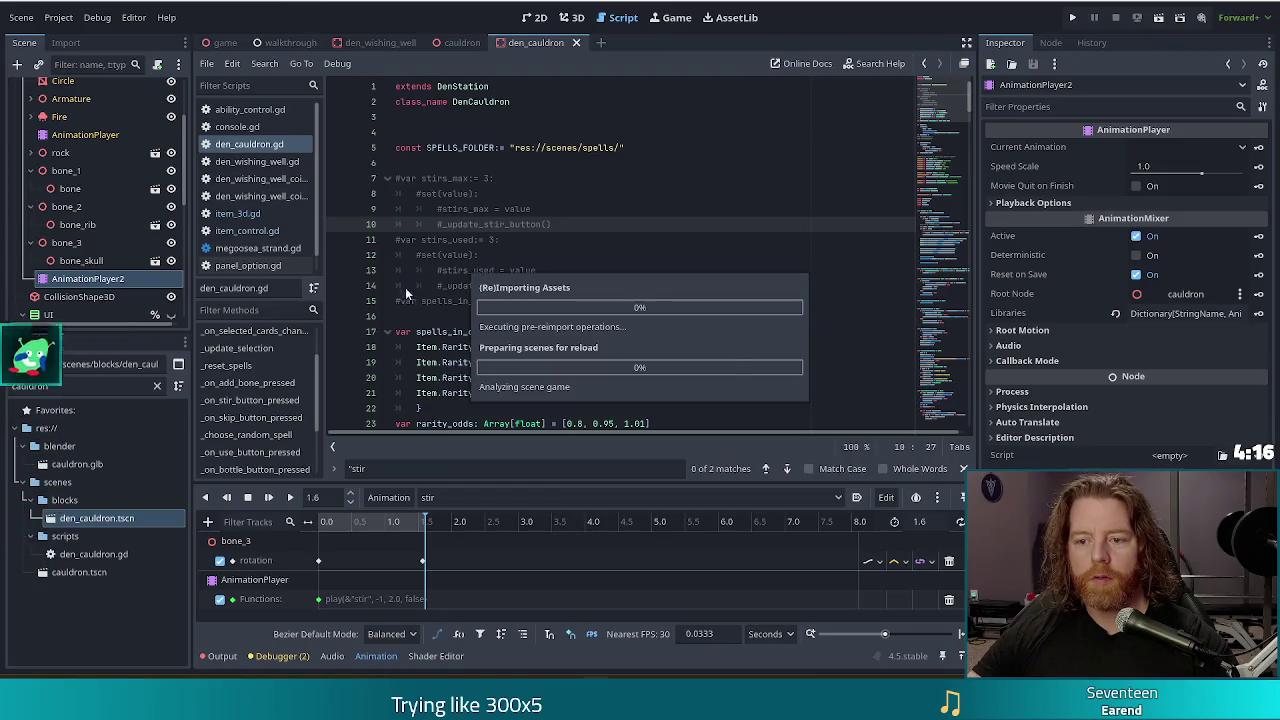
# Close the cauldron scene tab
pyautogui.click(460, 43)
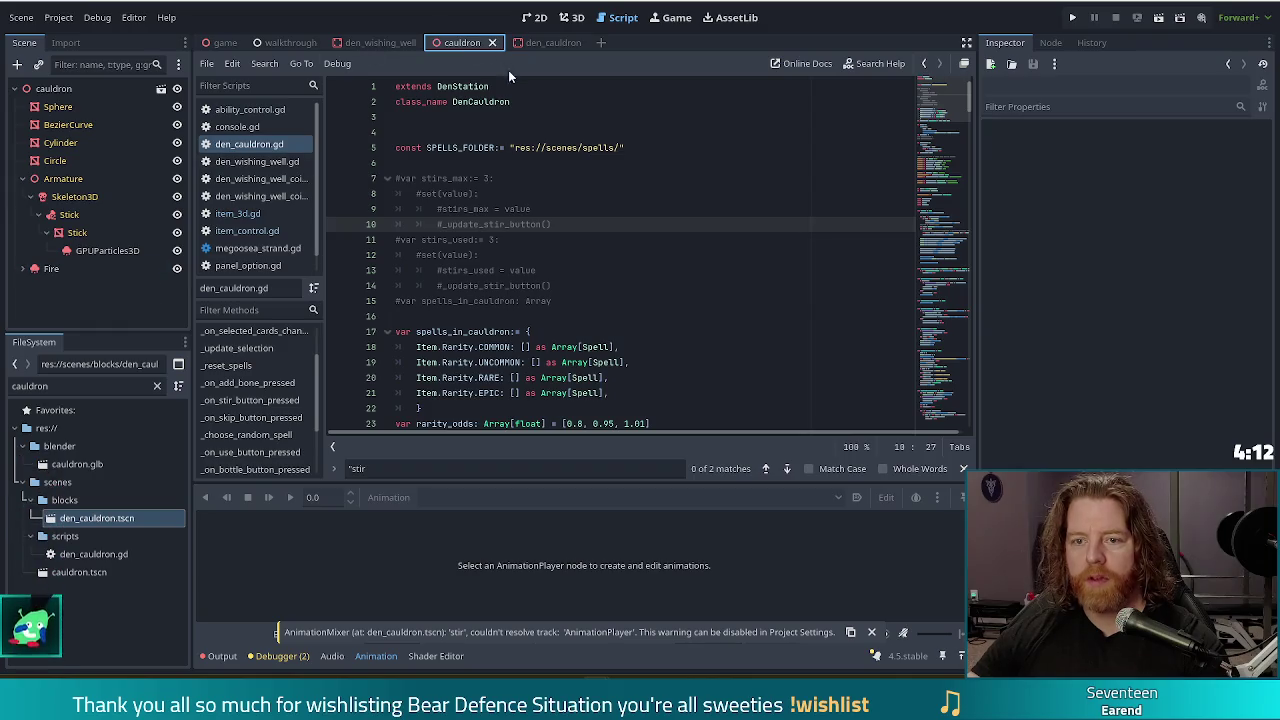
pyautogui.click(492, 44)
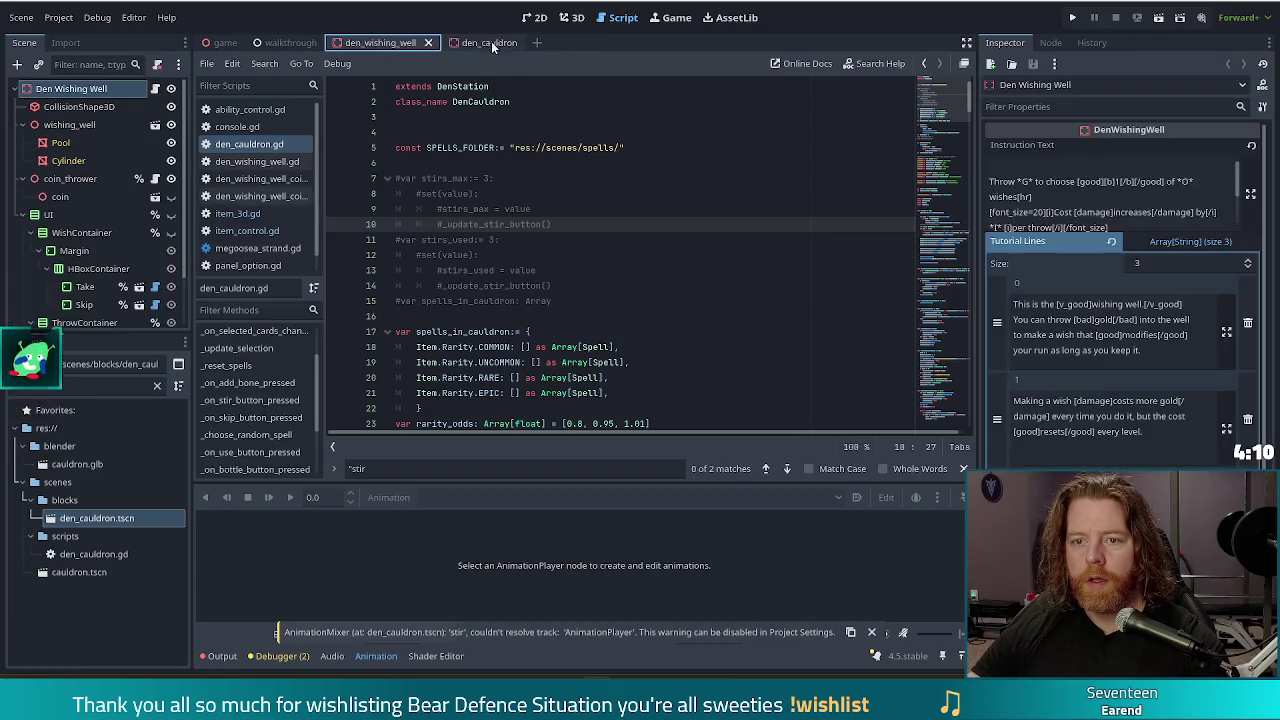
pyautogui.click(525, 147)
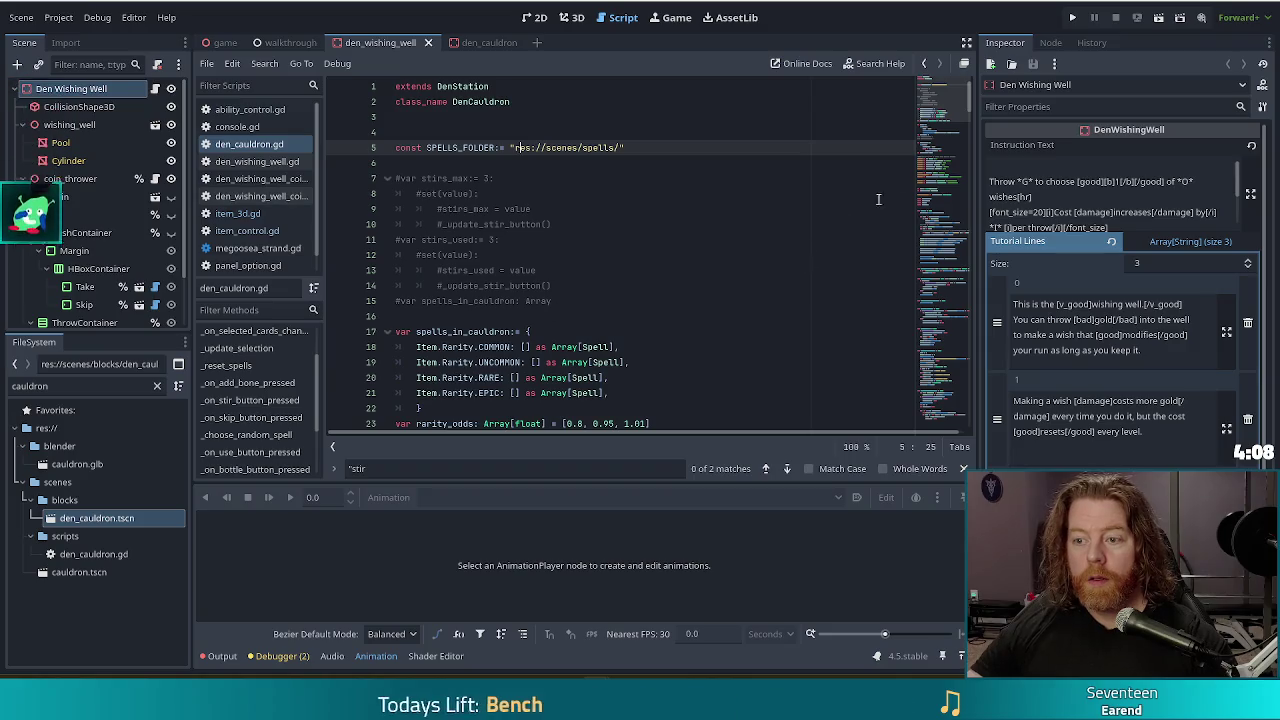
# Locate the stir play call on line 182 of den_cauldron.gd
pyautogui.click(942, 182)
pyautogui.scroll(-15, 942, 182)
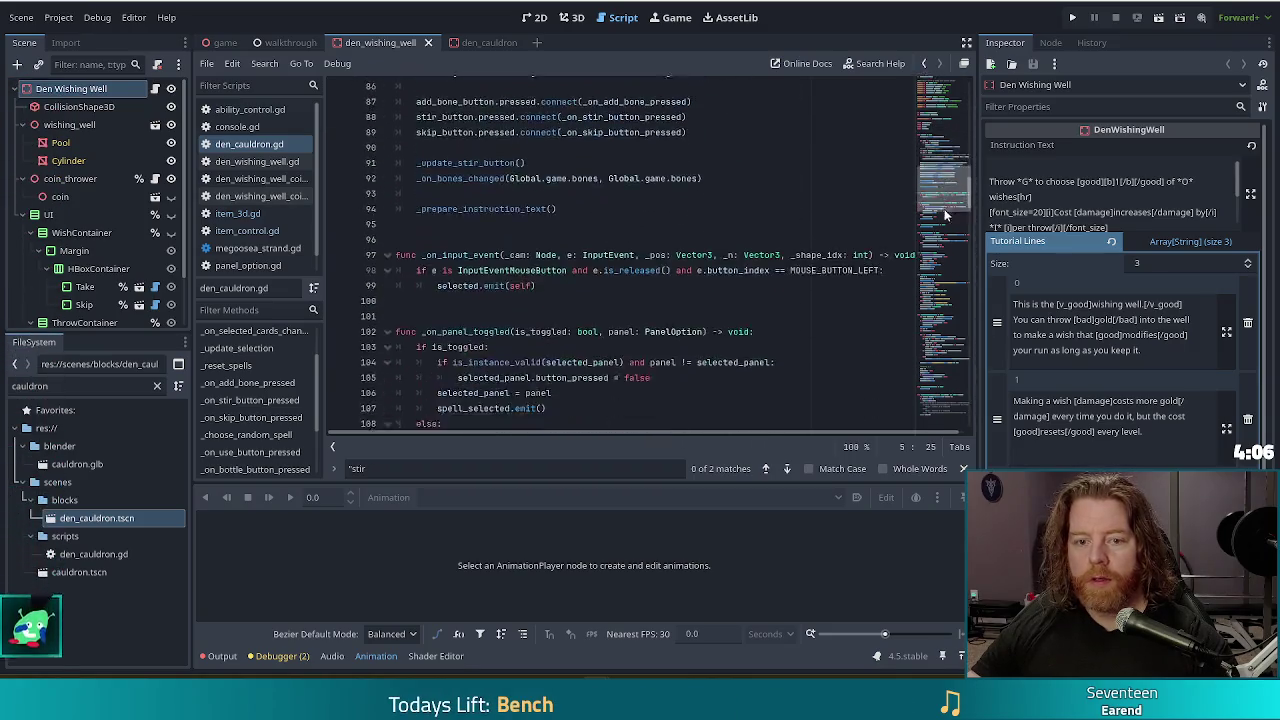
pyautogui.click(648, 188)
pyautogui.scroll(-3, 658, 200)
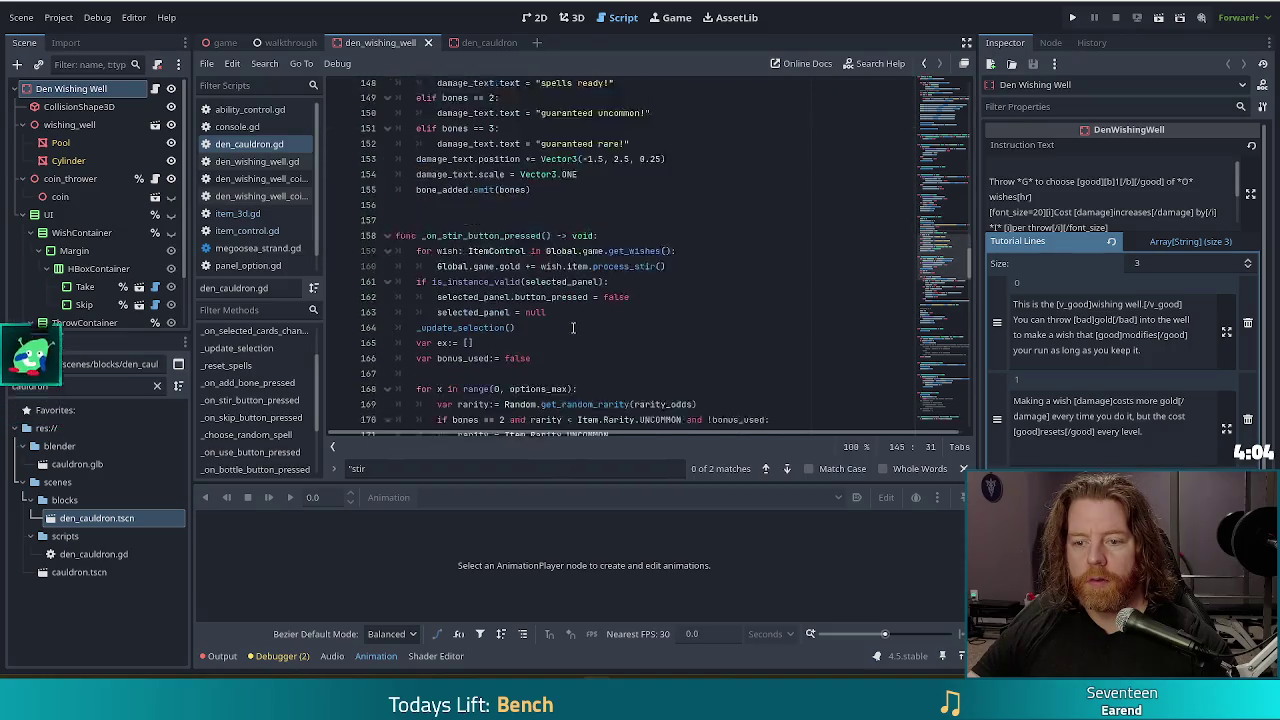
pyautogui.click(557, 234)
pyautogui.hotkey('ctrl', 'f')
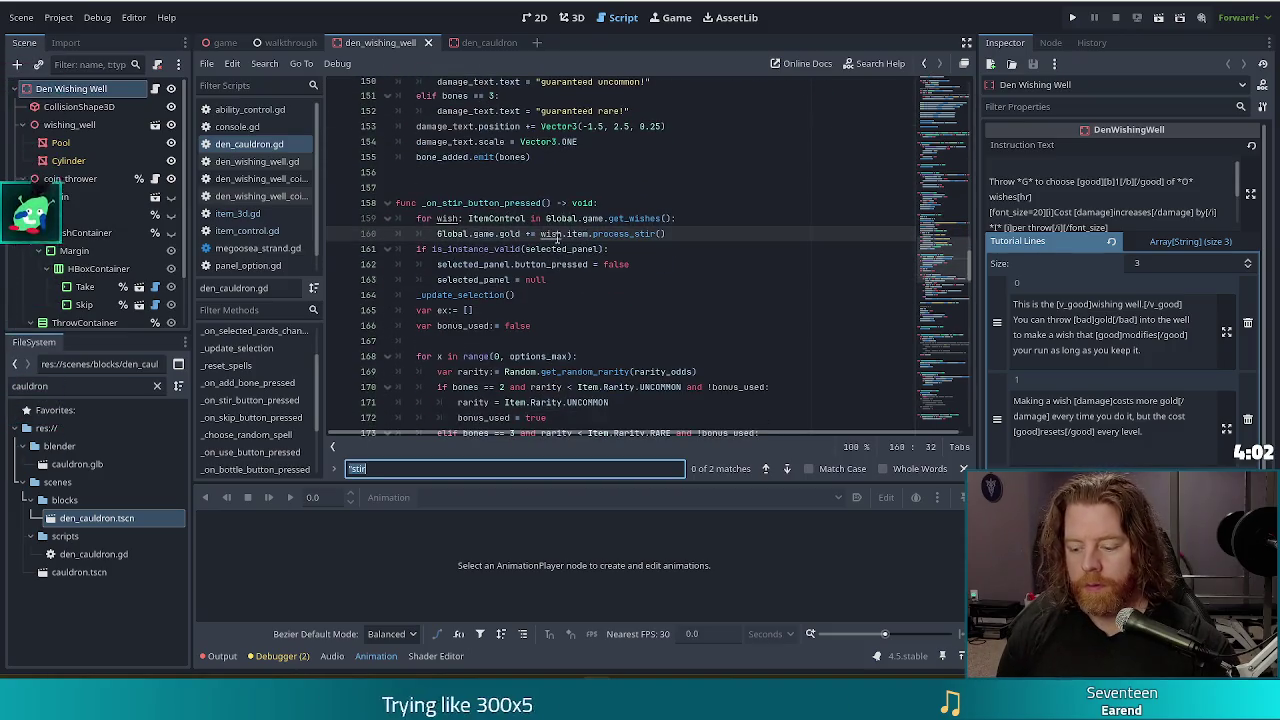
pyautogui.write('"s')
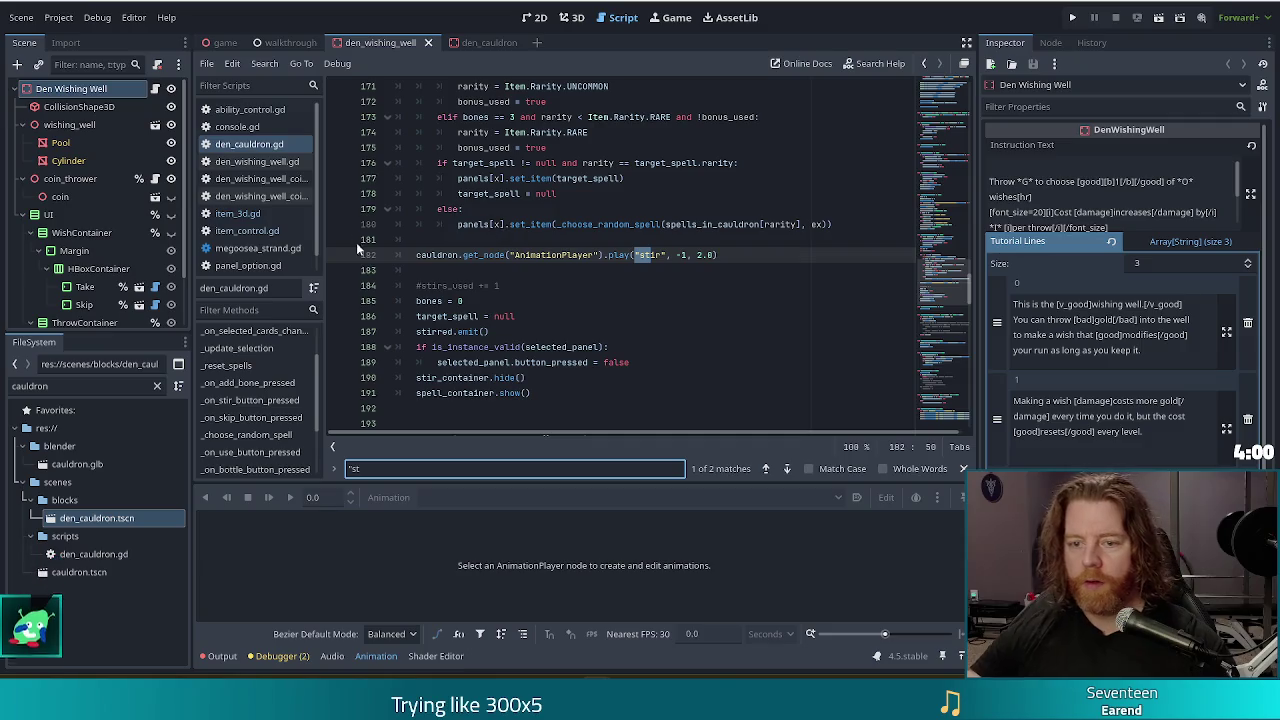
pyautogui.click(506, 243)
# Replace the get_node("AnimationPlayer") expression with _animation_player, then return to den_cauldron
pyautogui.click(507, 254)
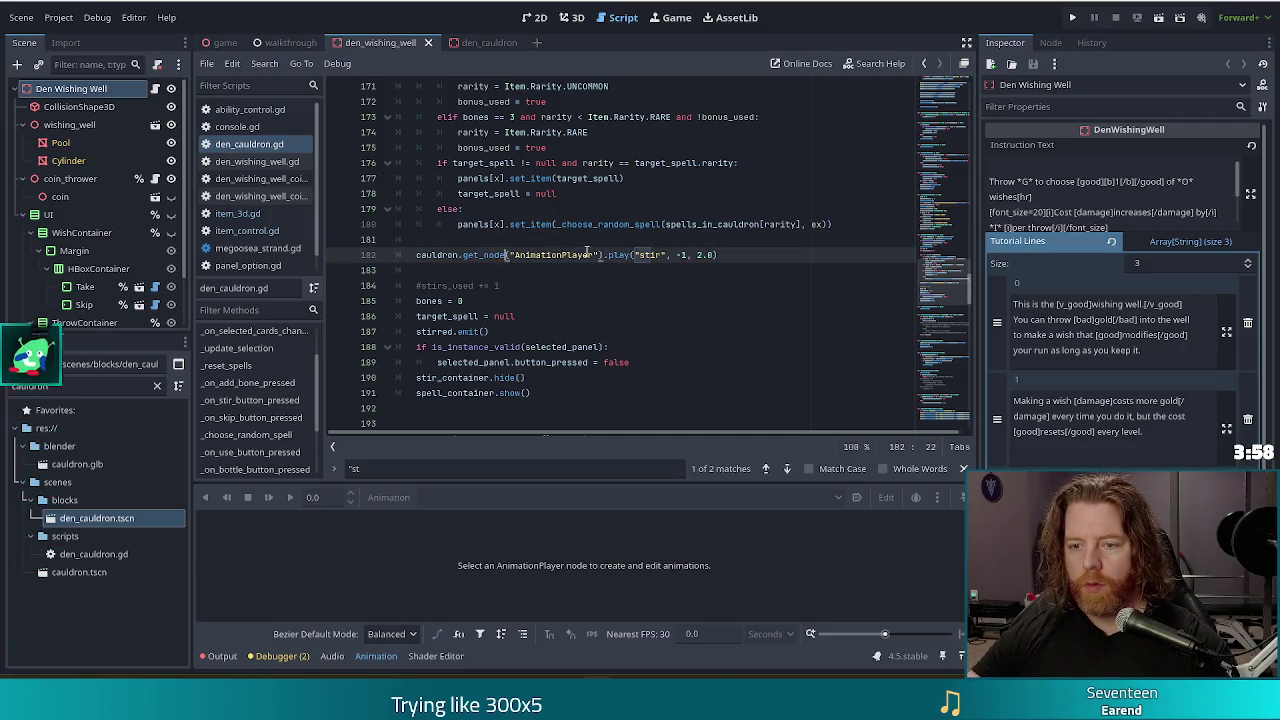
pyautogui.moveTo(605, 254); pyautogui.dragTo(417, 254)
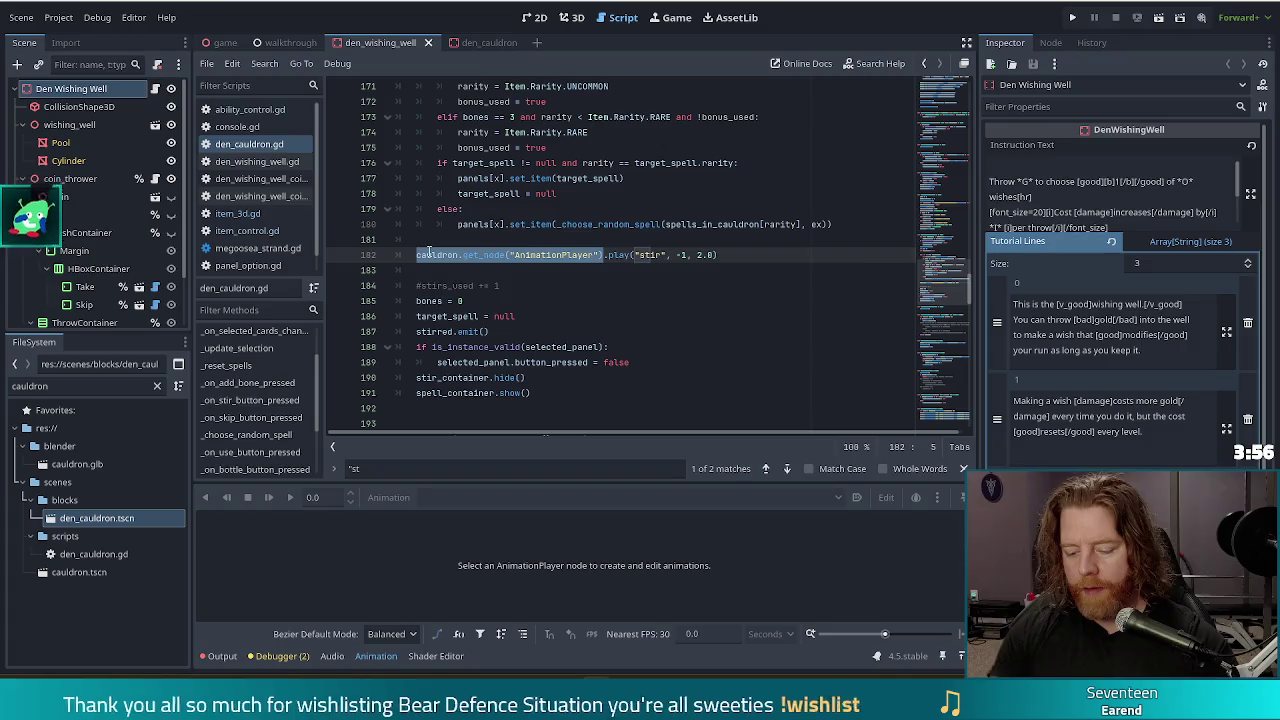
pyautogui.write('_animation_')
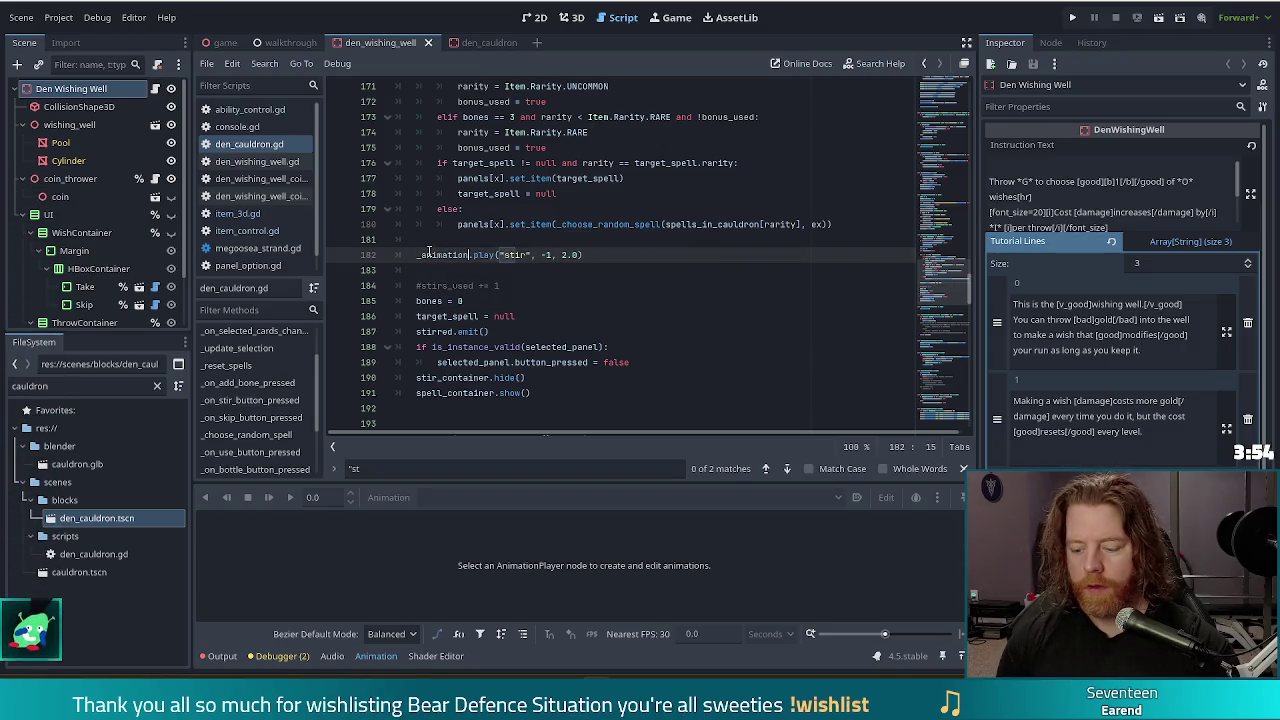
pyautogui.write('player')
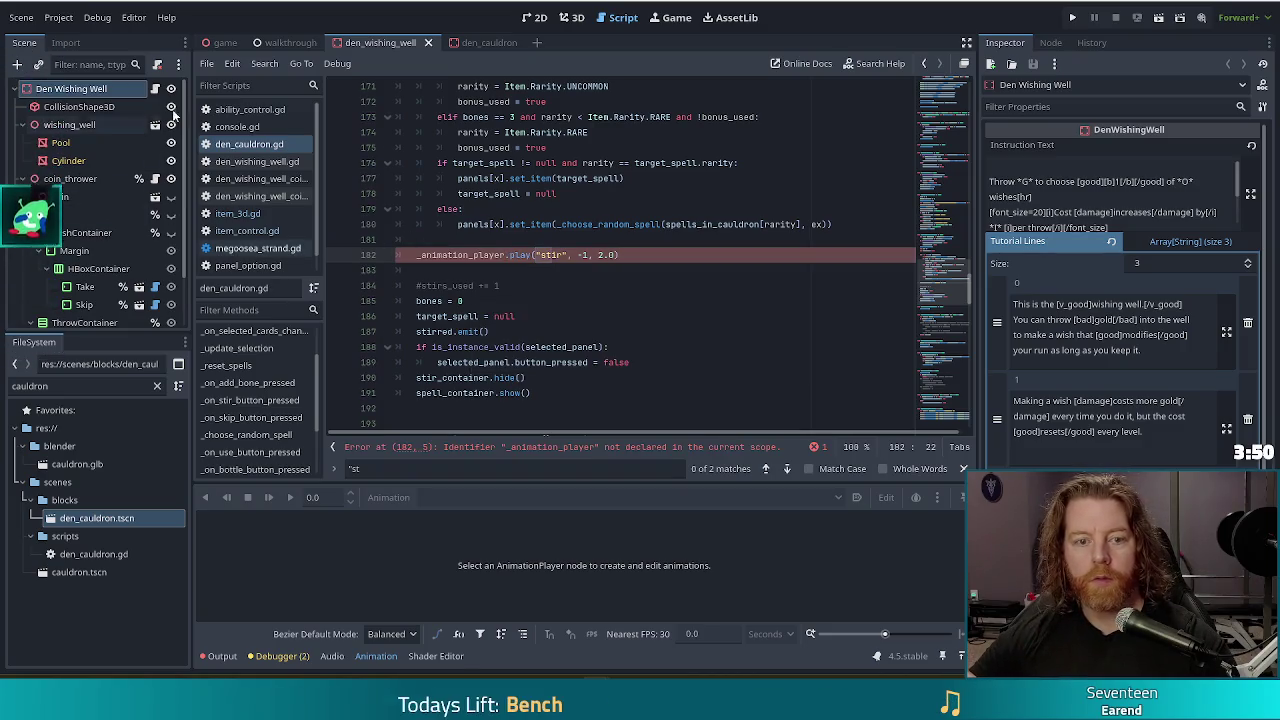
pyautogui.click(485, 43)
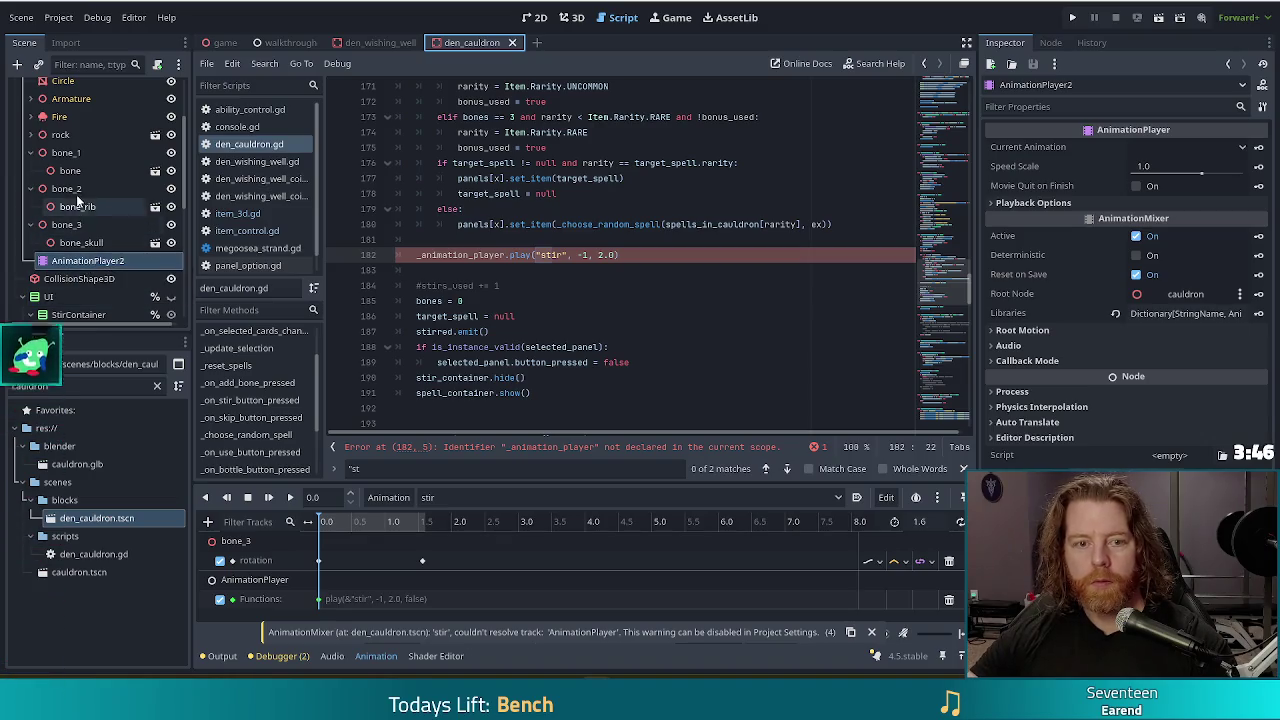
# Uncheck Editable Children on the cauldron node and confirm the revert
pyautogui.scroll(4, 77, 202)
pyautogui.click(60, 106)
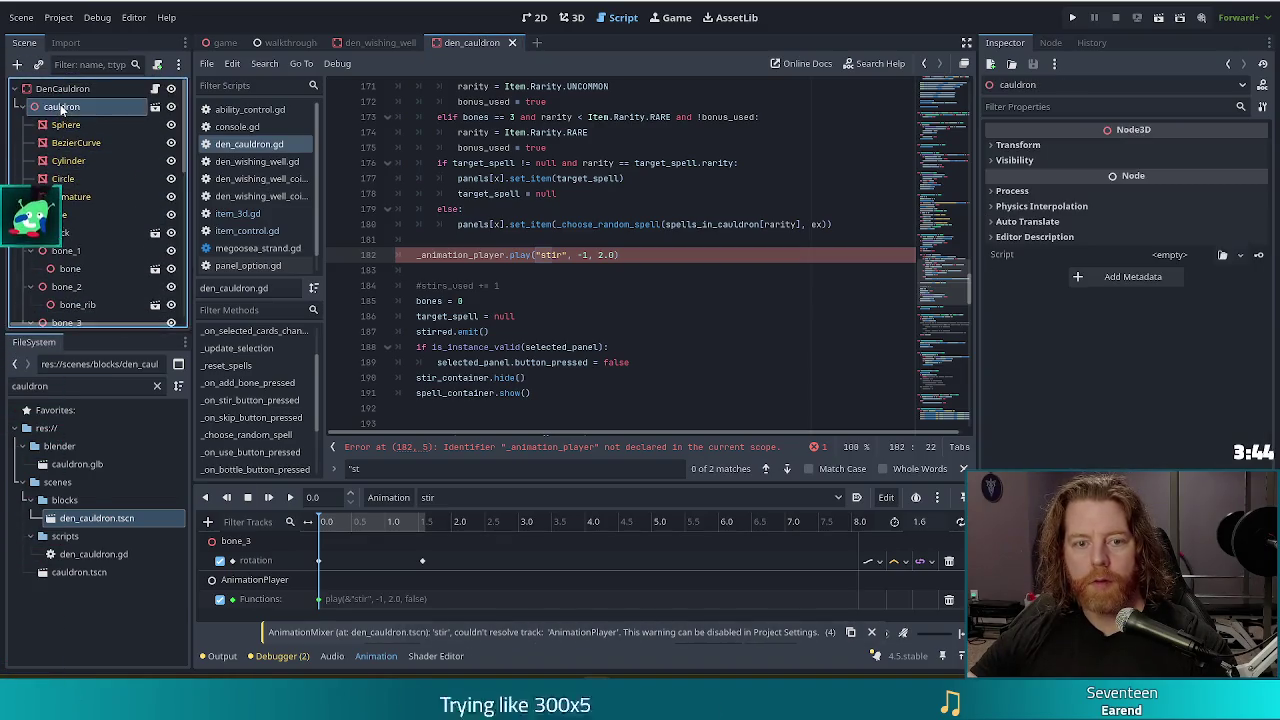
pyautogui.rightClick(60, 106)
pyautogui.click(90, 492)
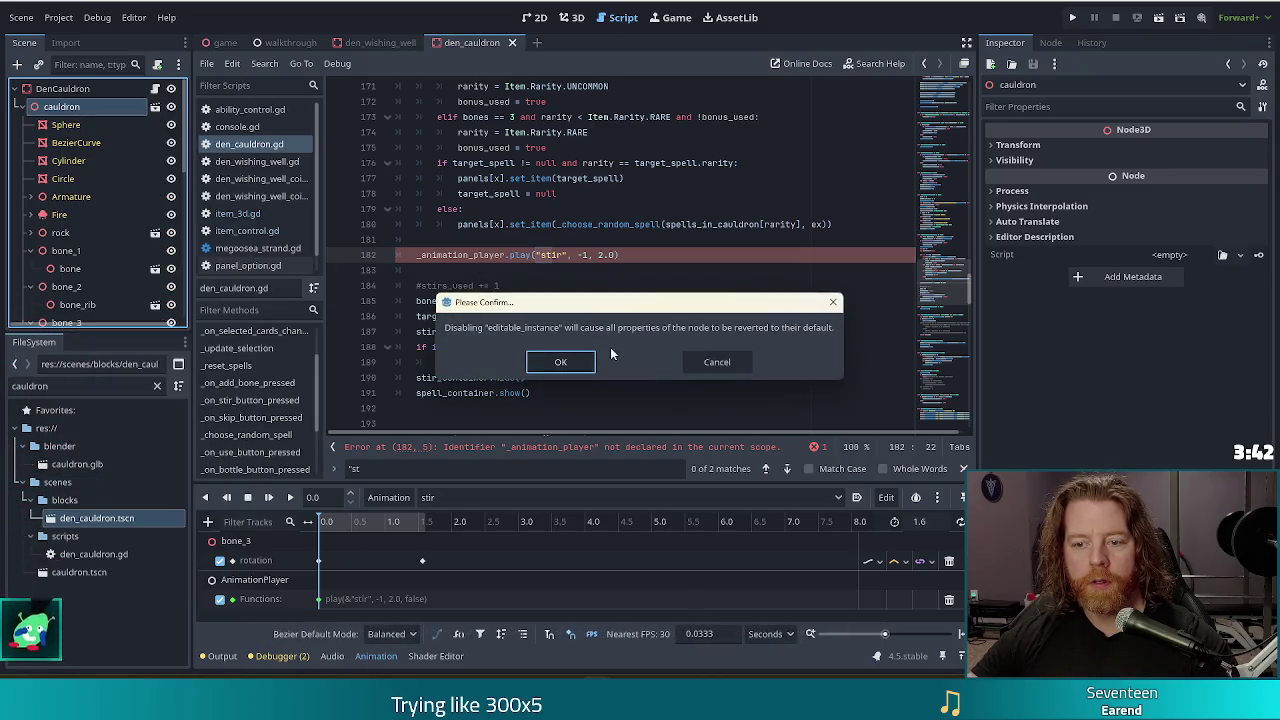
pyautogui.click(560, 362)
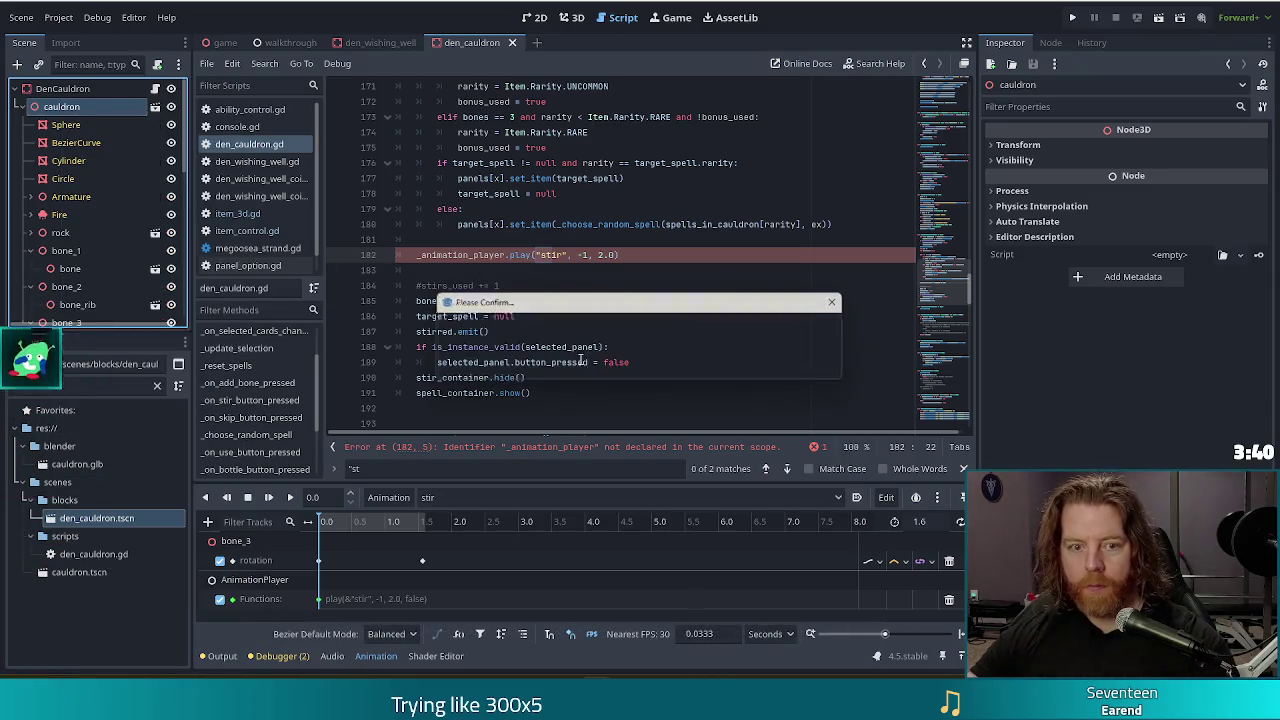
# Rename AnimationPlayer2 to AnimationPlayer
pyautogui.click(90, 251)
pyautogui.click(91, 252)
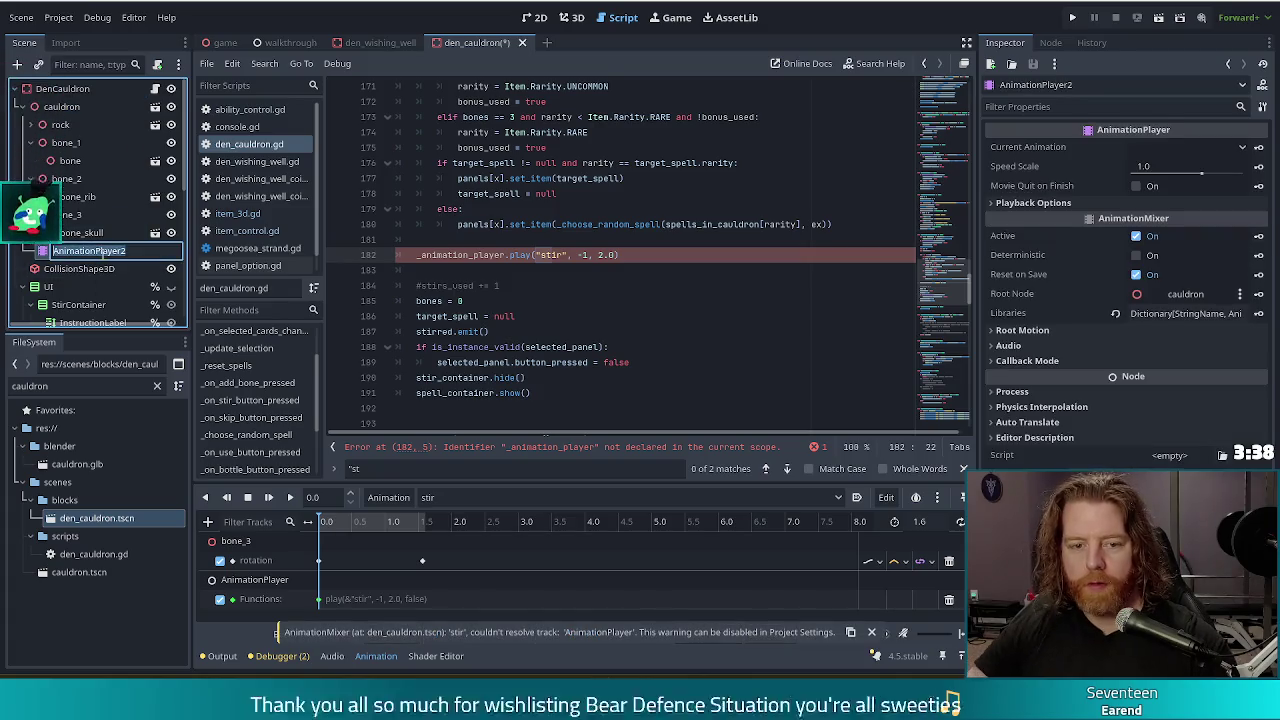
pyautogui.press('Return')
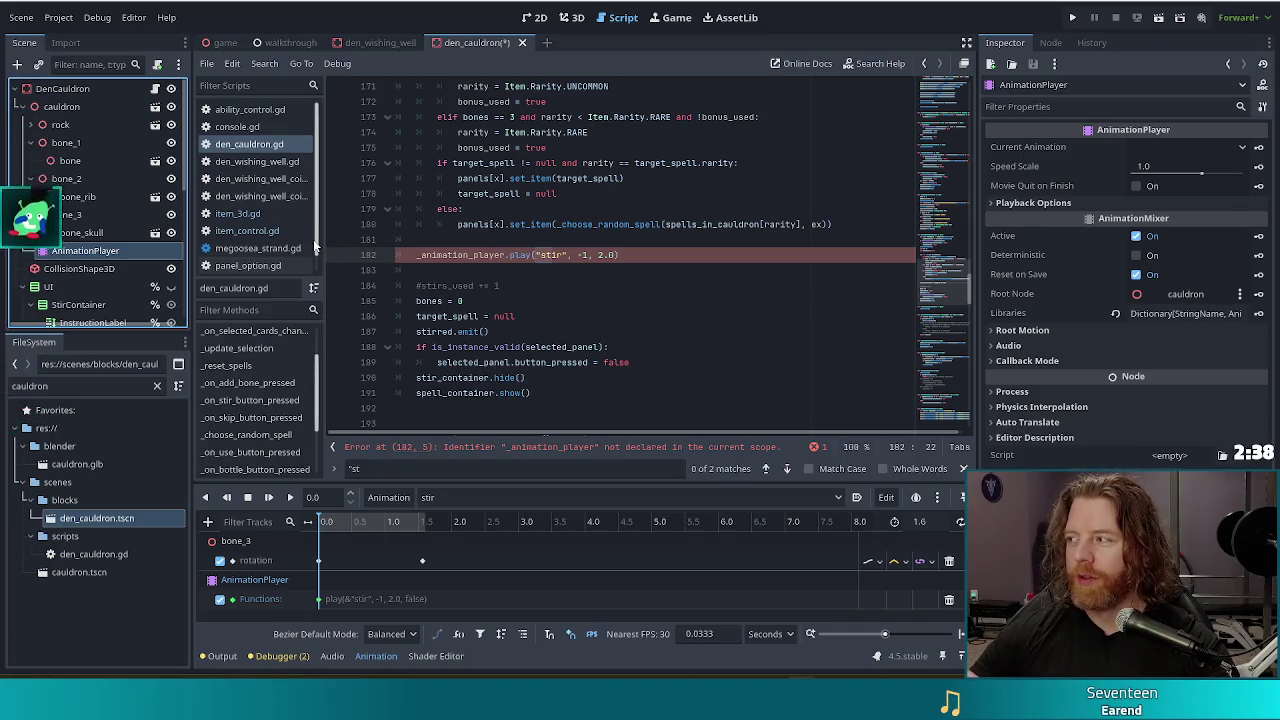
# Mark the AnimationPlayer node with Access as Unique Name and save the scene
pyautogui.click(650, 254)
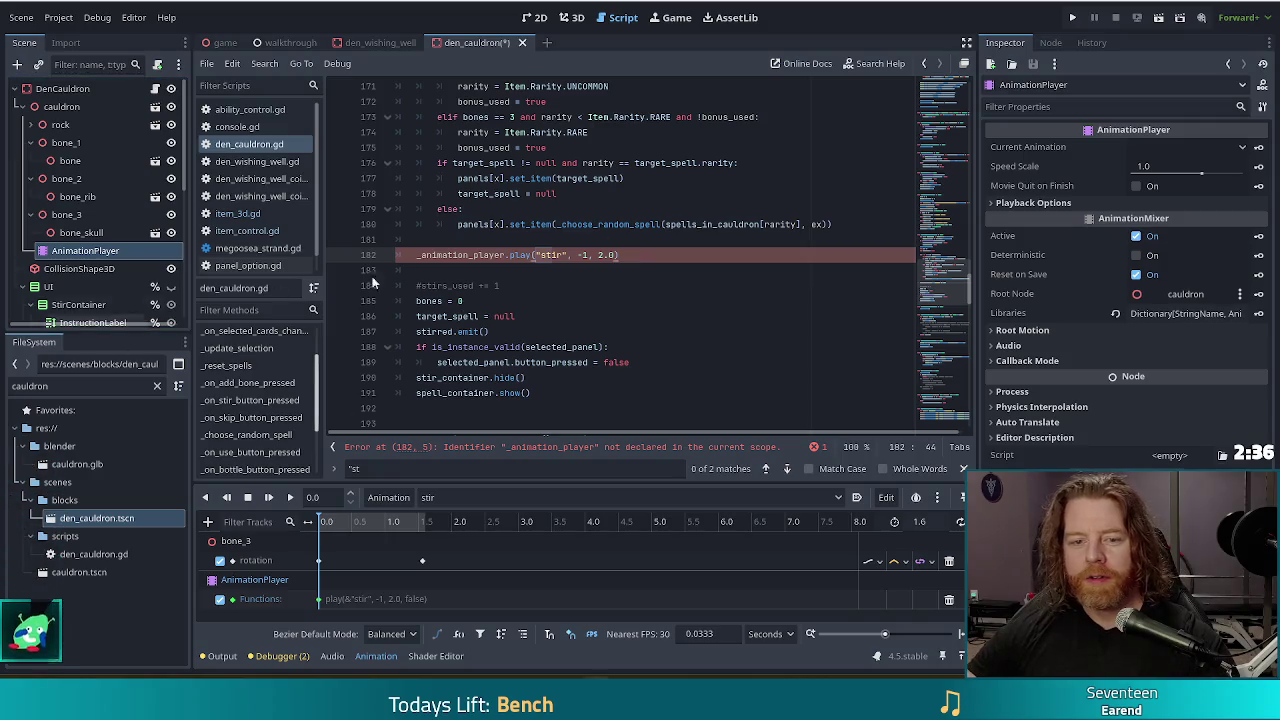
pyautogui.rightClick(90, 250)
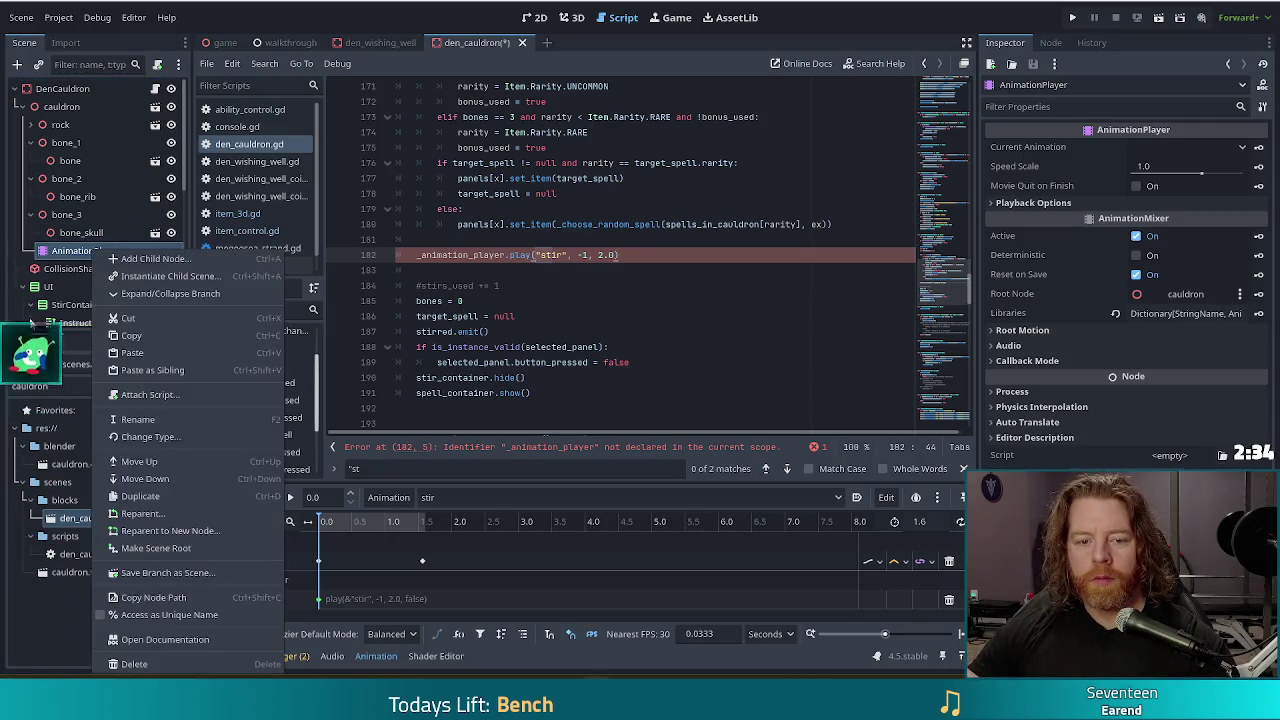
pyautogui.click(168, 614)
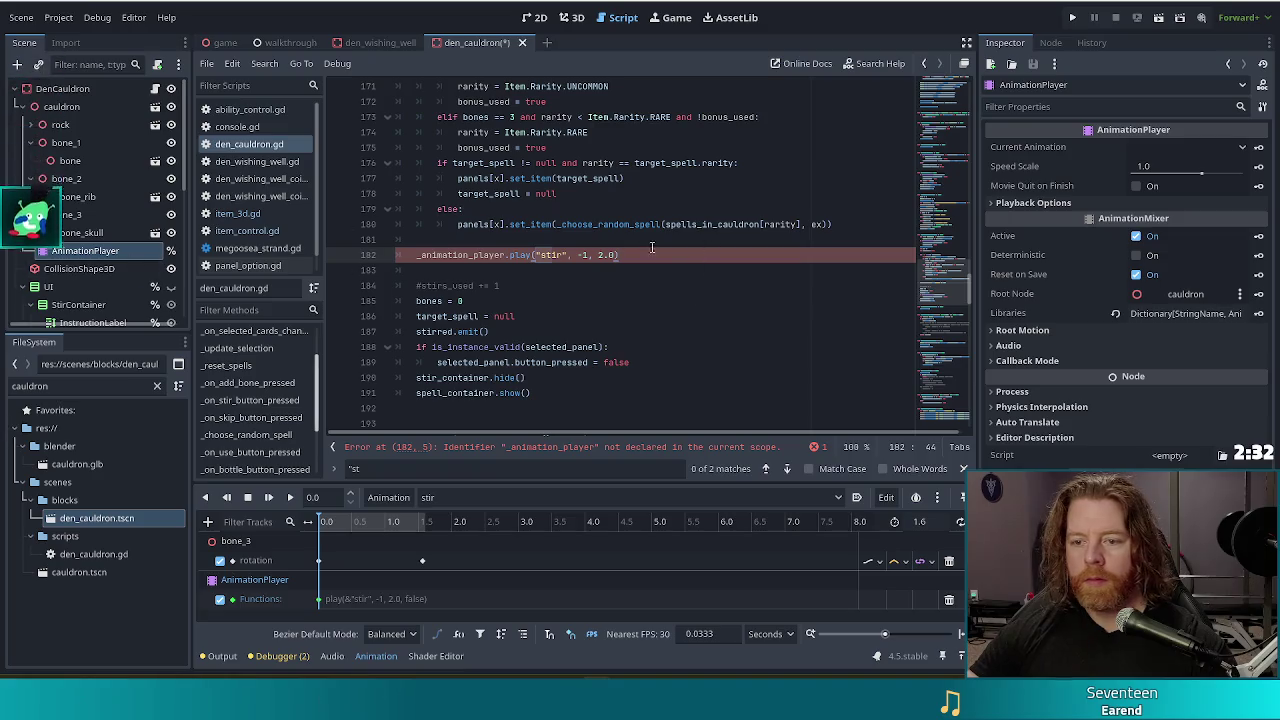
pyautogui.click(583, 254)
pyautogui.hotkey('ctrl', 's')
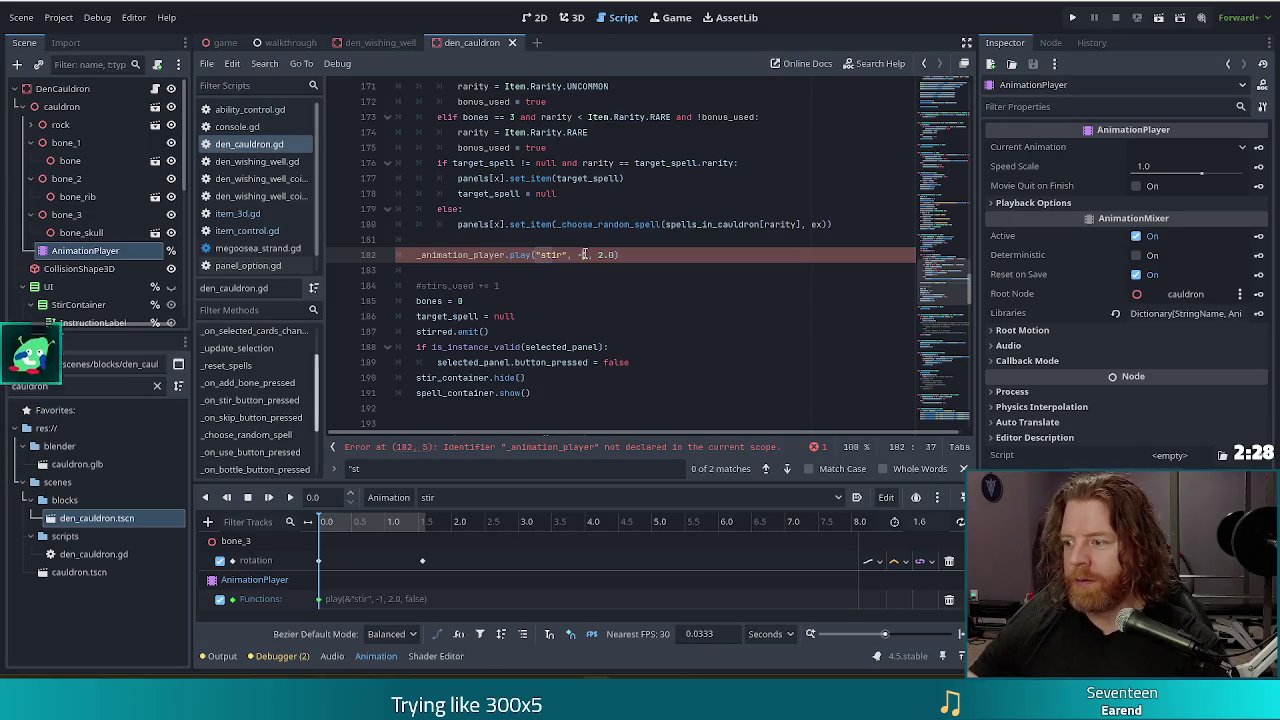
pyautogui.moveTo(949, 284); pyautogui.dragTo(940, 67)
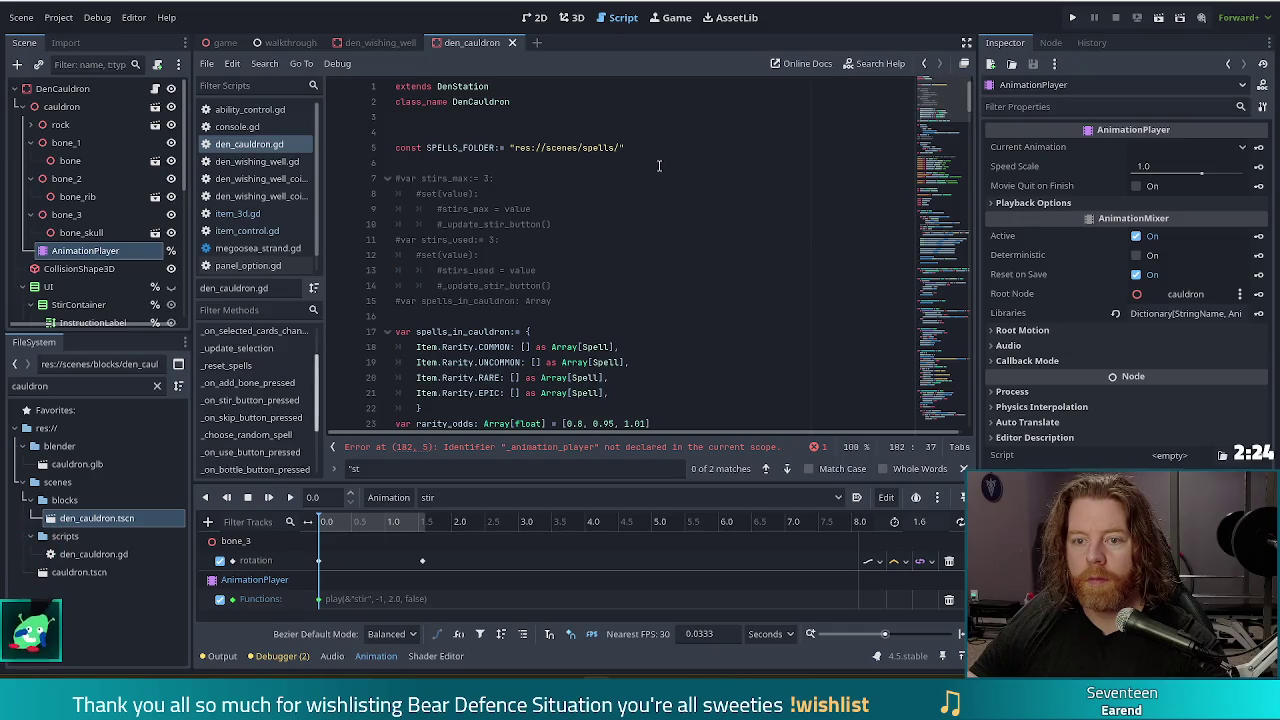
pyautogui.scroll(-6, 644, 315)
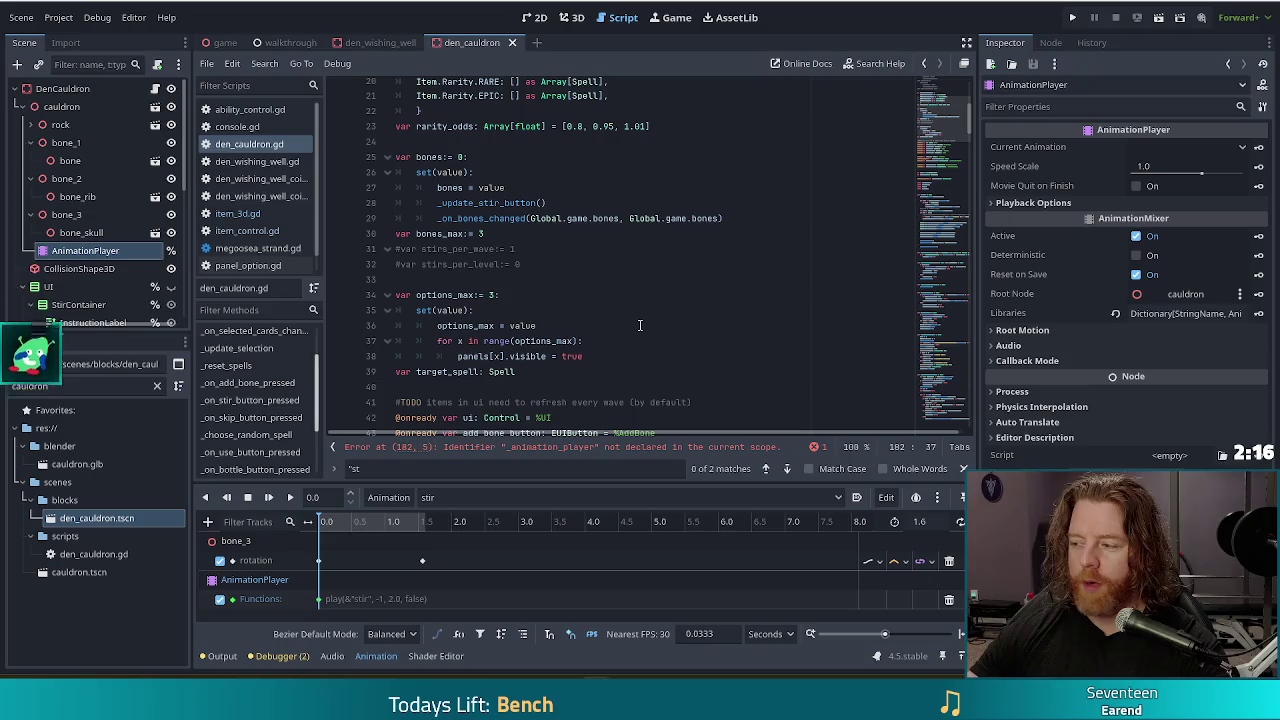
pyautogui.scroll(-5, 637, 314)
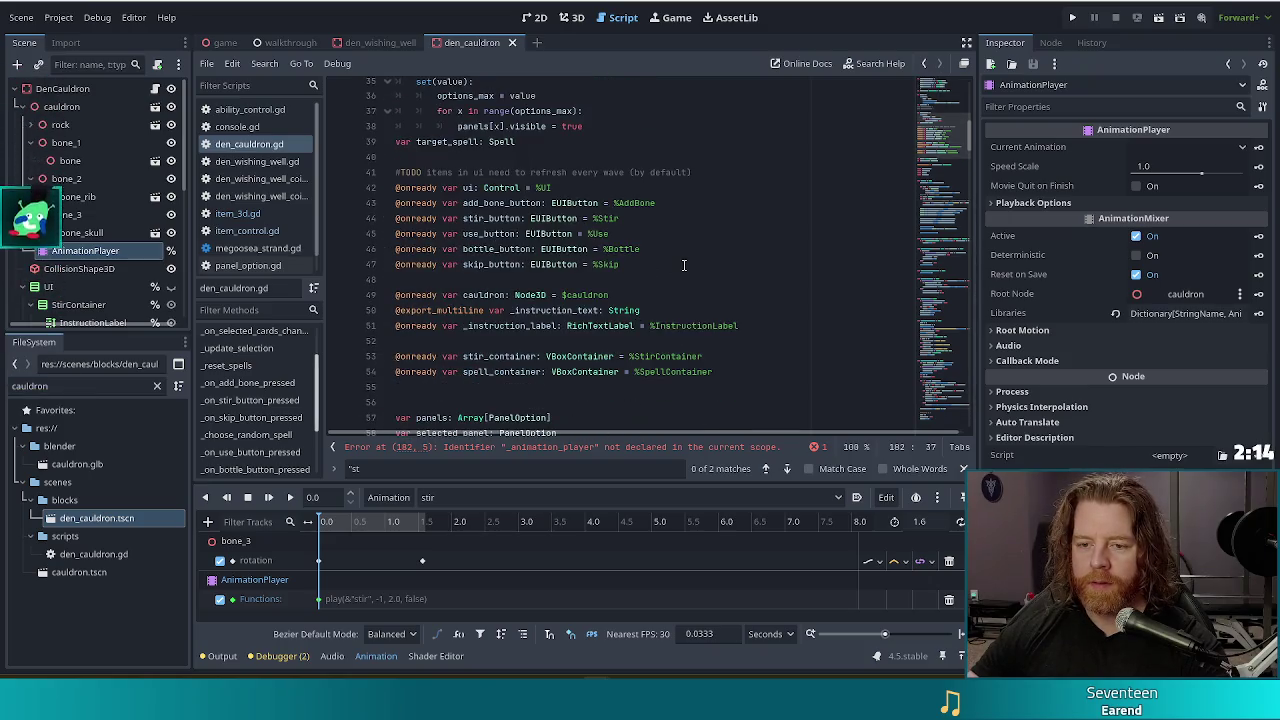
pyautogui.click(766, 326)
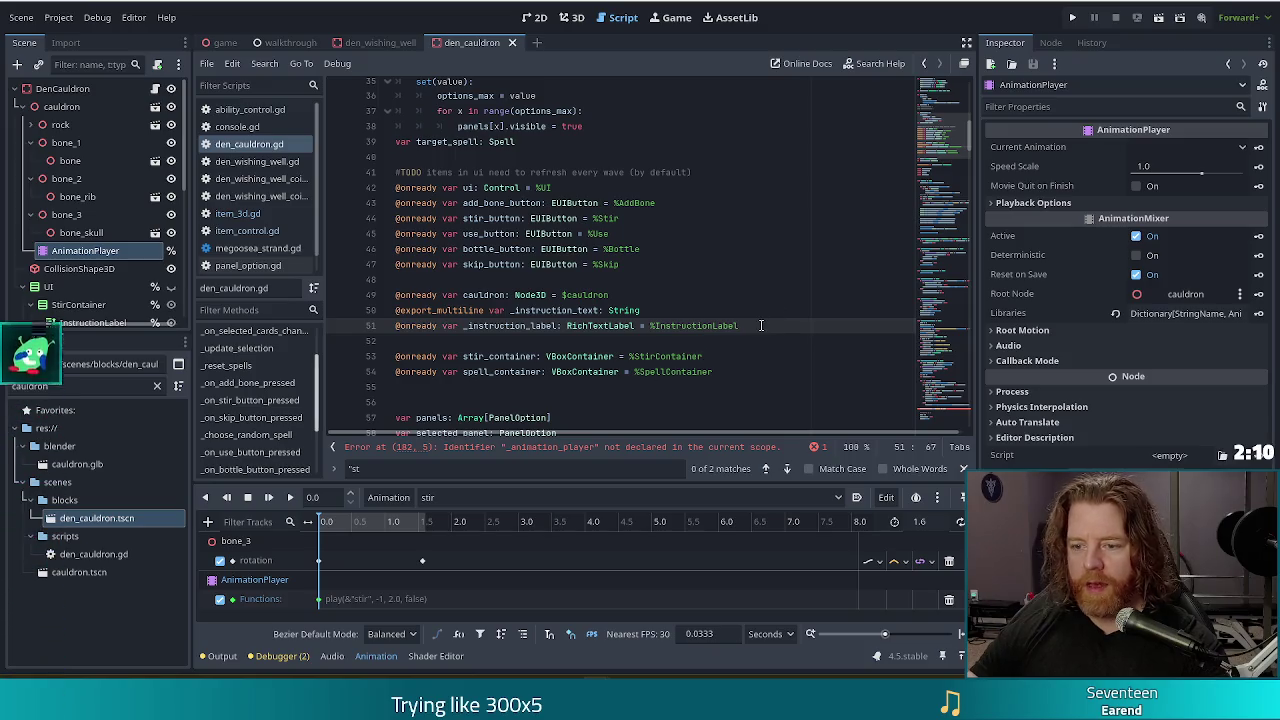
pyautogui.press('Return')
pyautogui.moveTo(80, 250)
pyautogui.mouseDown()
pyautogui.moveTo(300, 295)
pyautogui.moveTo(398, 345)
pyautogui.mouseUp()
pyautogui.press('BackSpace')
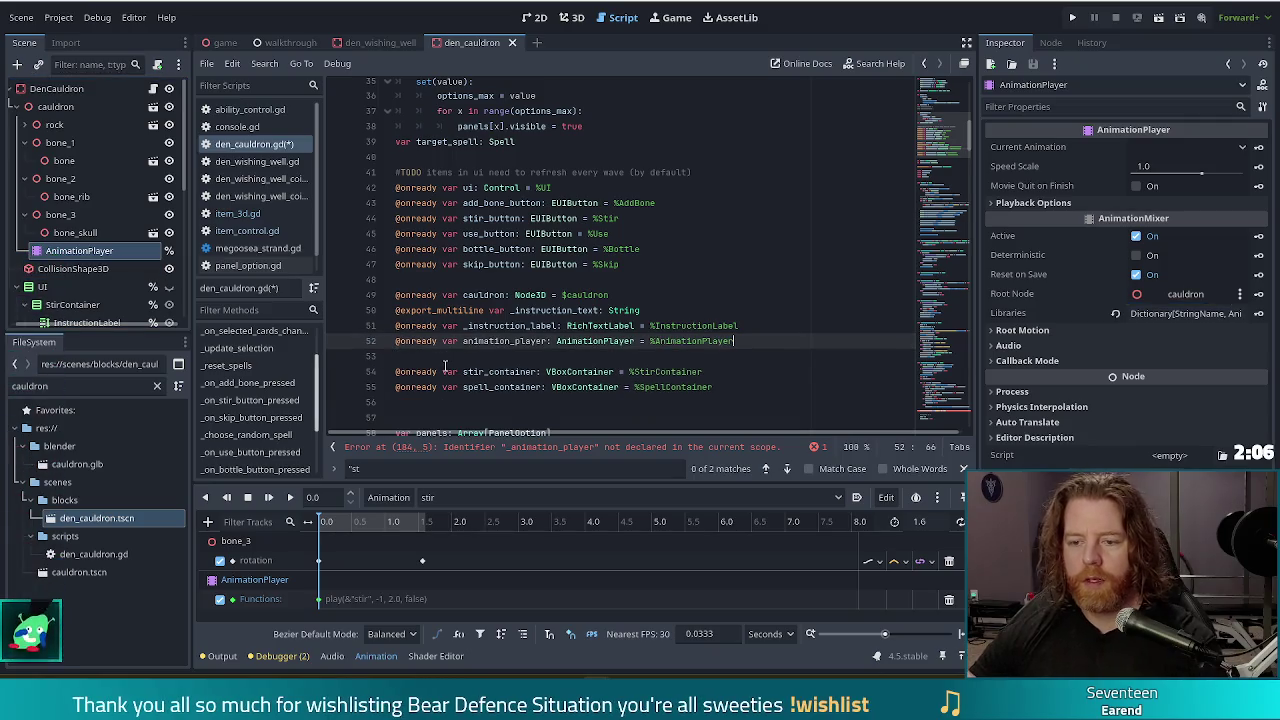
pyautogui.press('Right')
pyautogui.write('_')
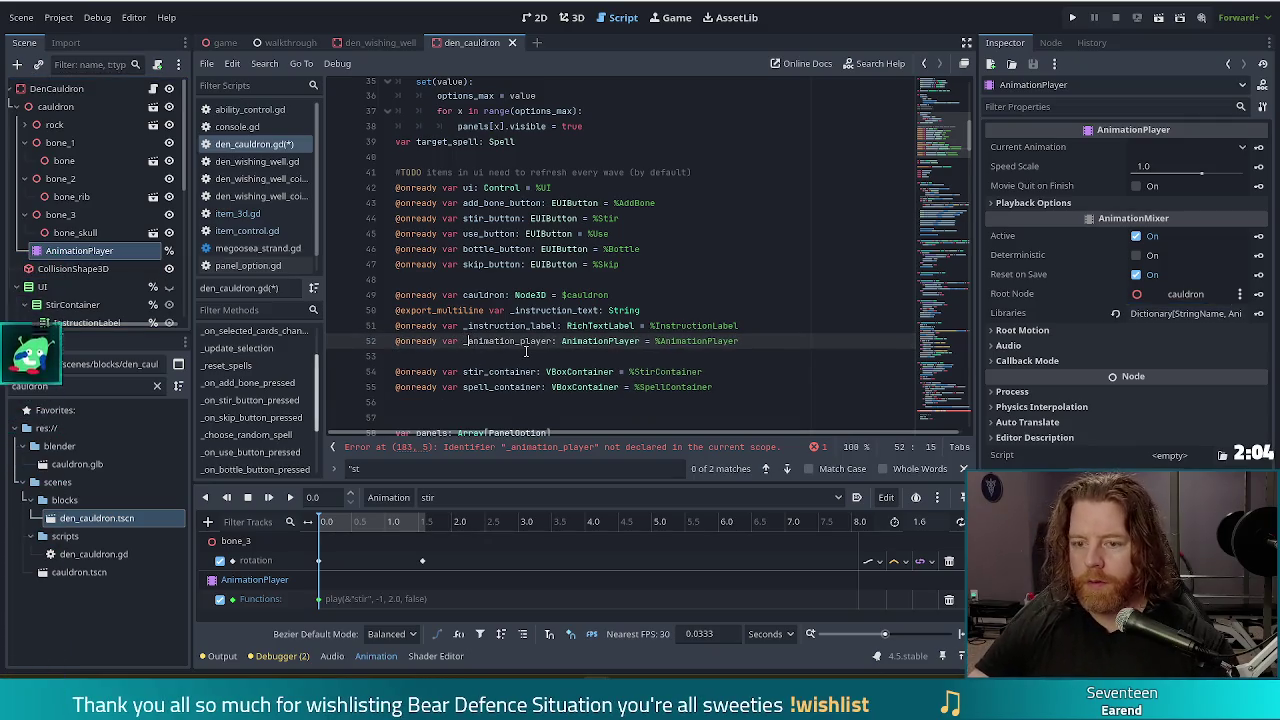
pyautogui.hotkey('ctrl', 's')
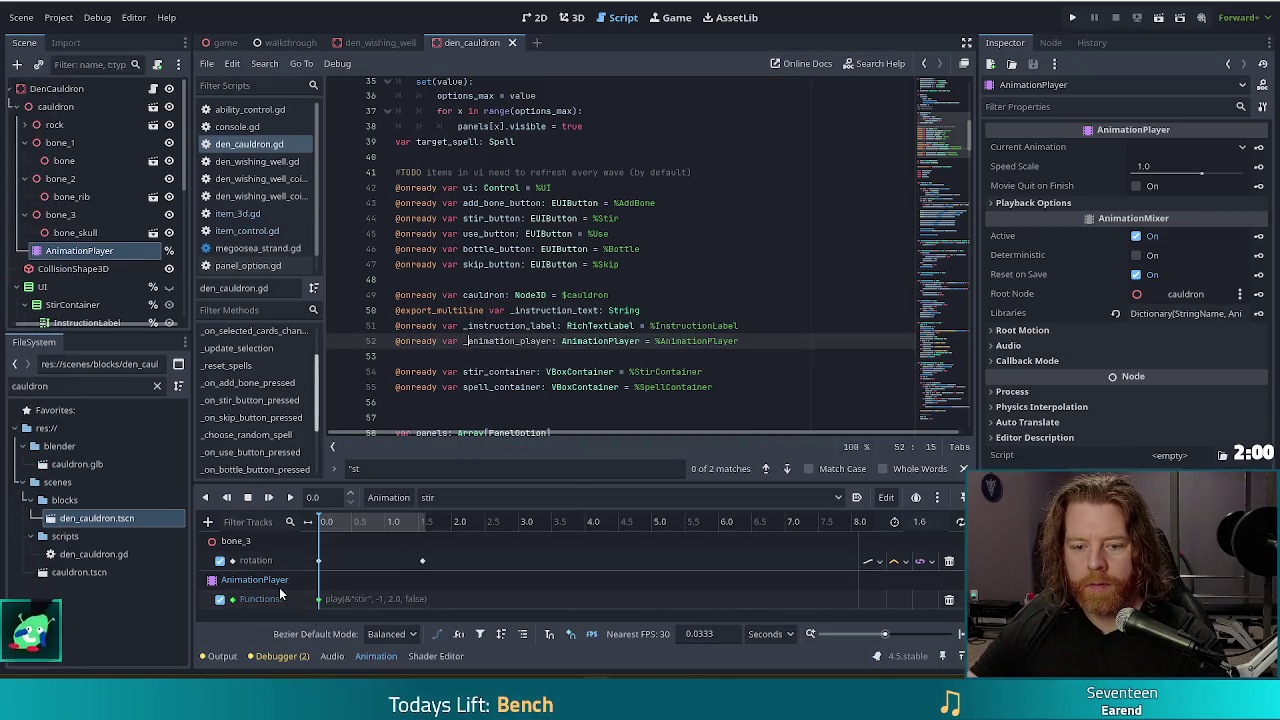
pyautogui.click(948, 601)
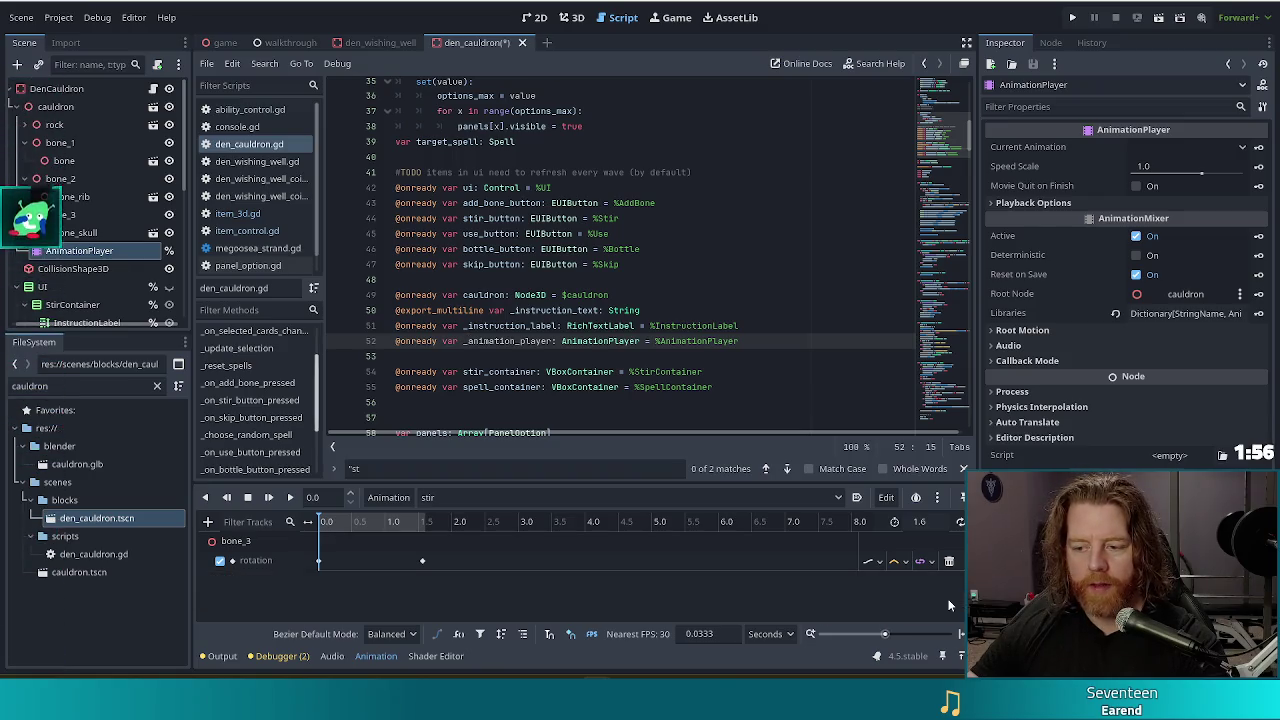
pyautogui.hotkey('ctrl', 's')
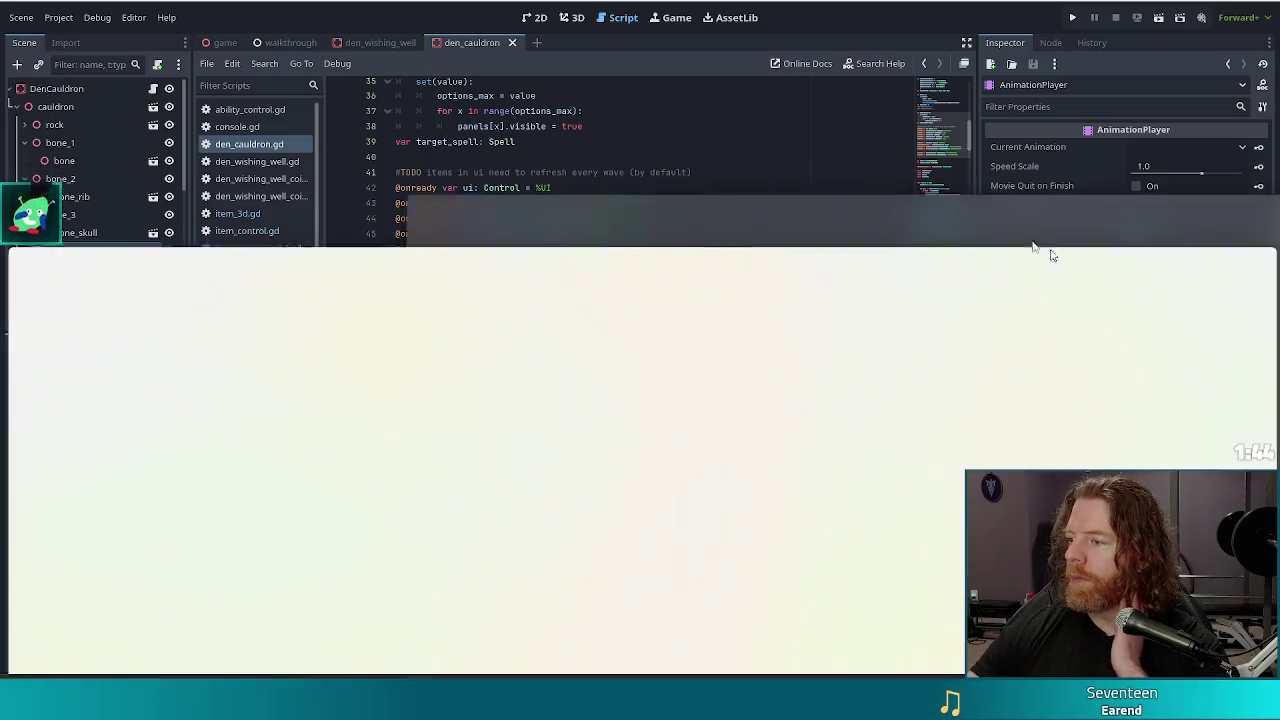
pyautogui.hotkey('alt', 'Tab')
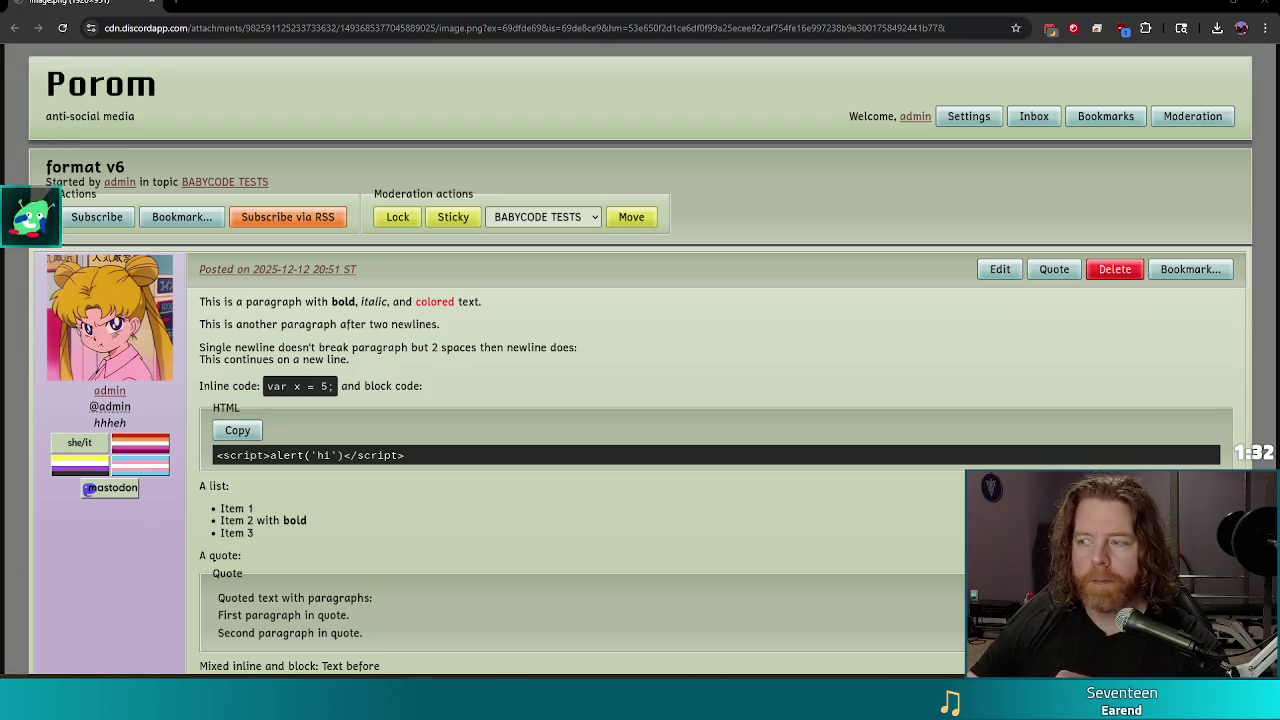
pyautogui.moveTo(803, 356); pyautogui.dragTo(235, 5)
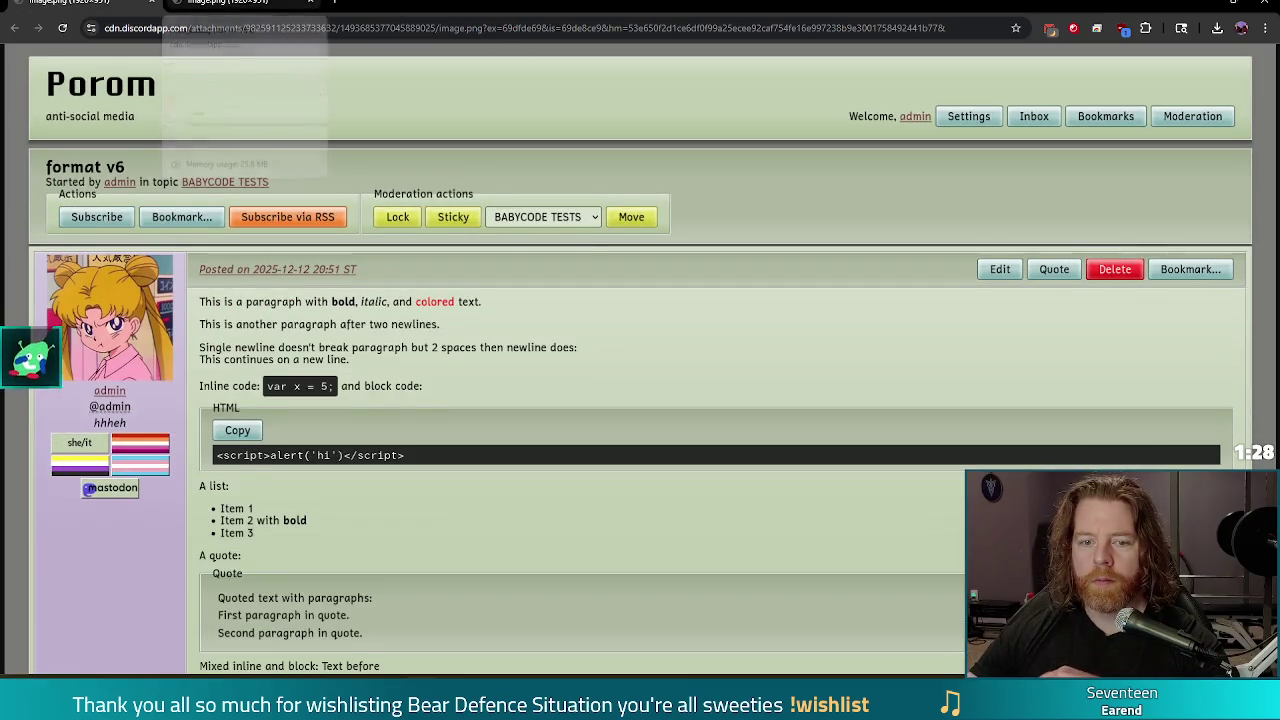
pyautogui.click(240, 5)
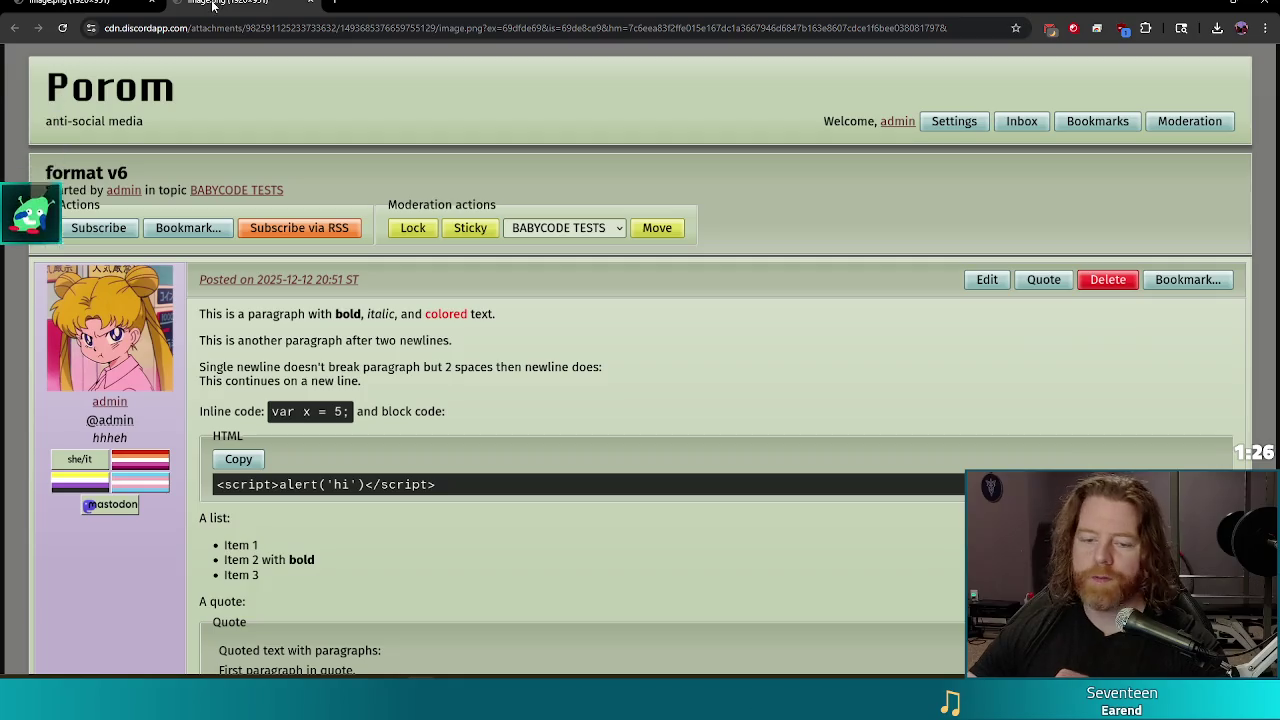
pyautogui.hotkey('ctrl', 'Tab')
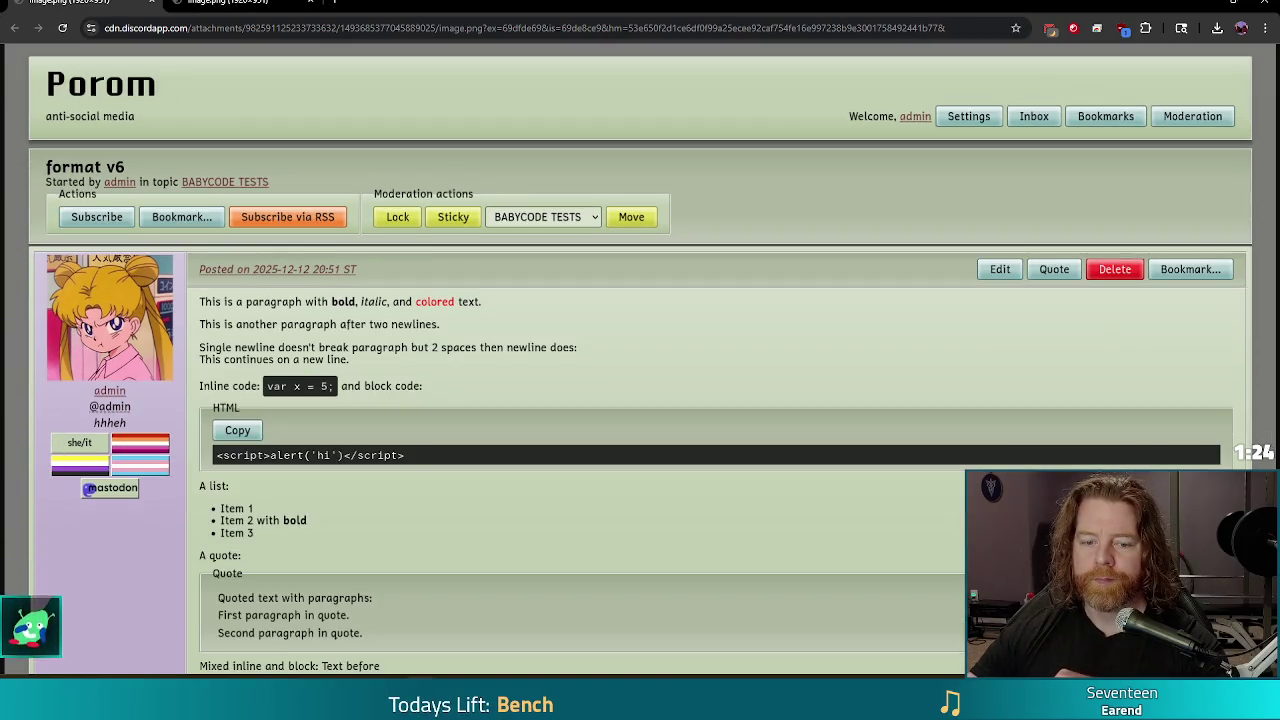
pyautogui.hotkey('ctrl', 'Tab')
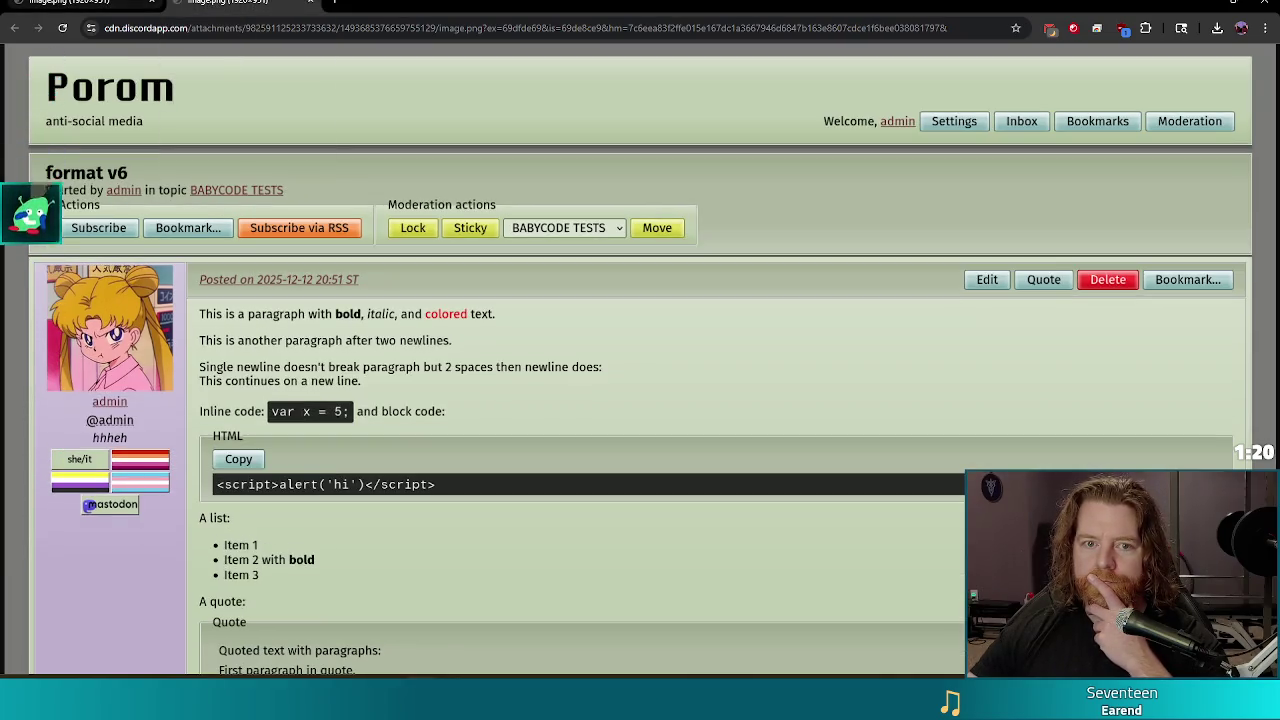
pyautogui.hotkey('ctrl', 'Tab')
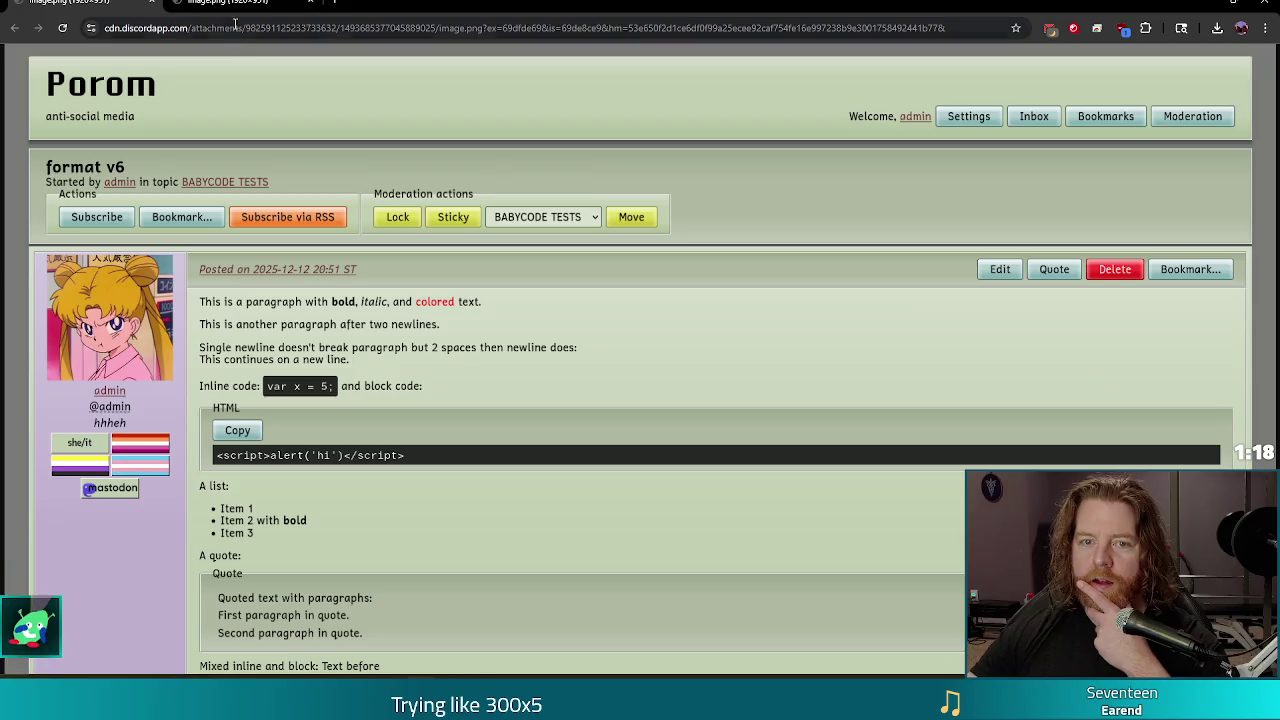
pyautogui.click(225, 3)
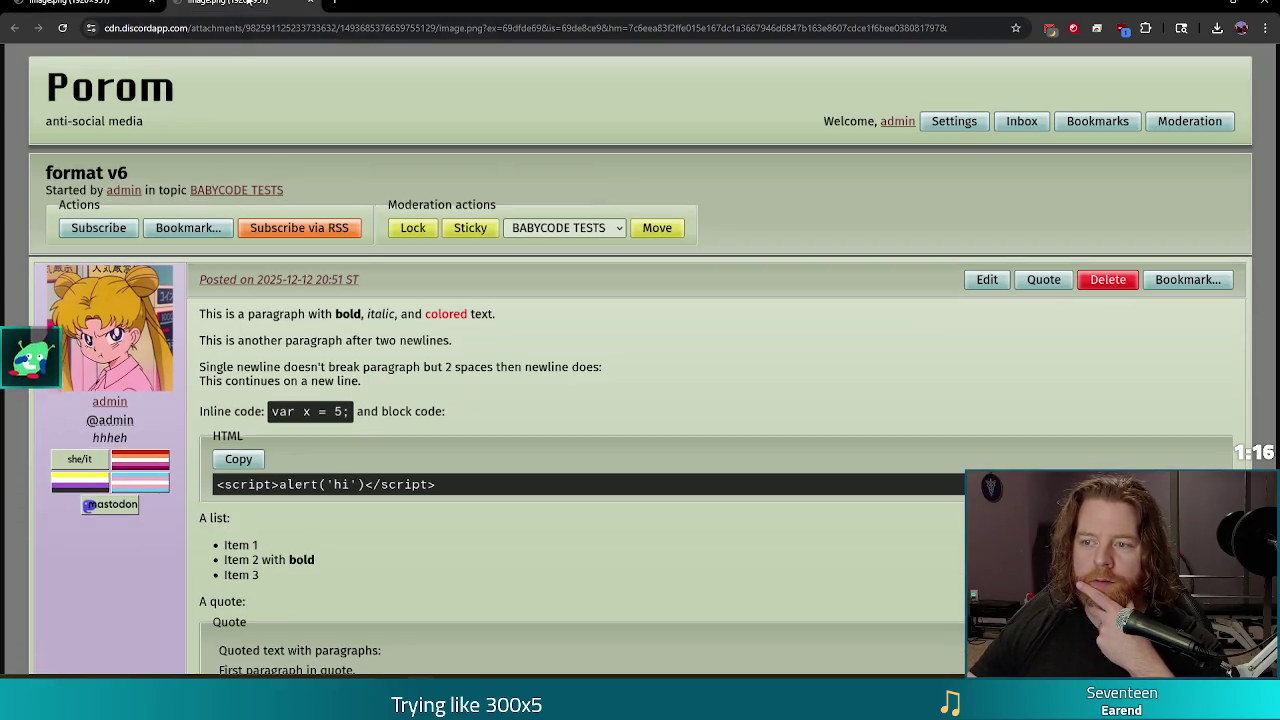
pyautogui.click(78, 5)
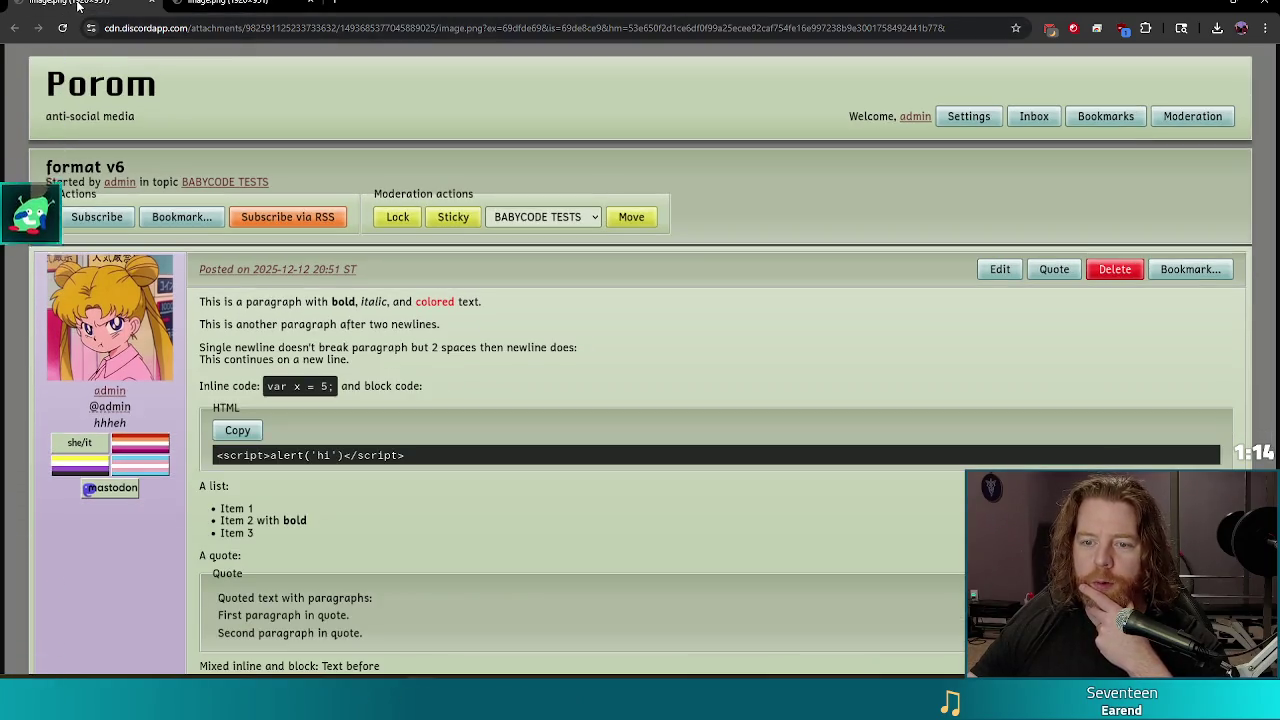
pyautogui.click(225, 3)
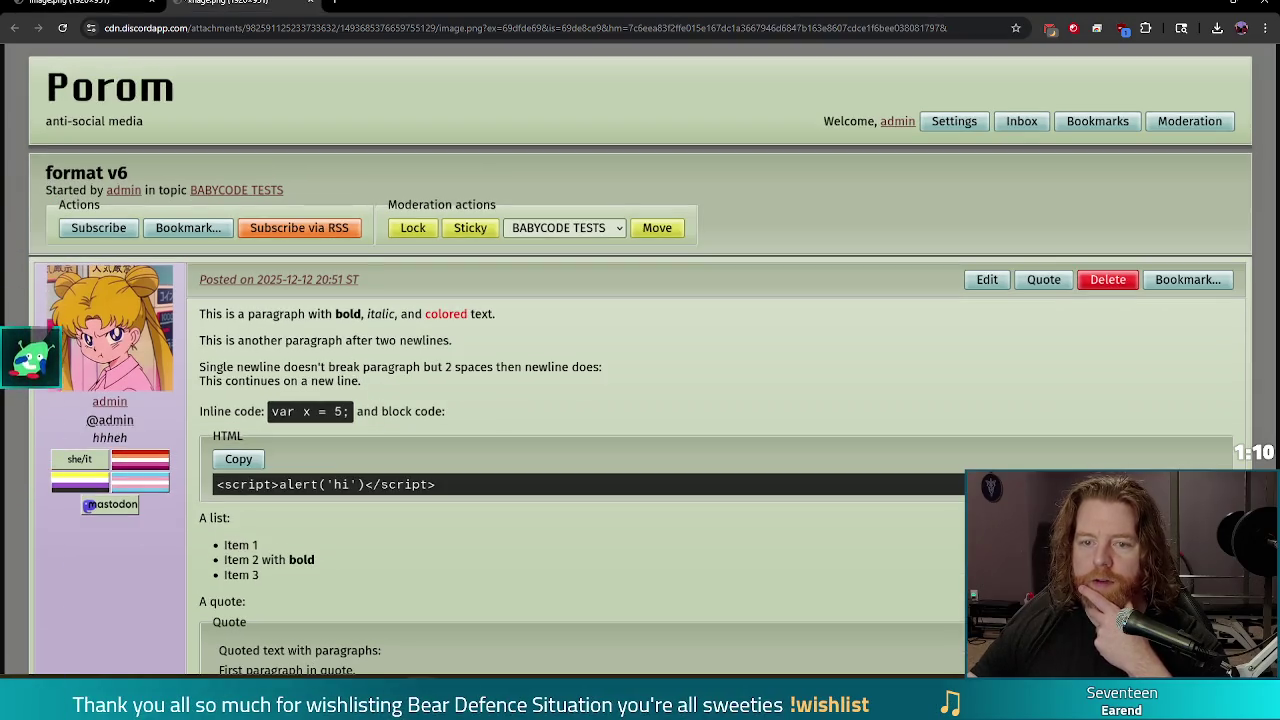
pyautogui.click(85, 3)
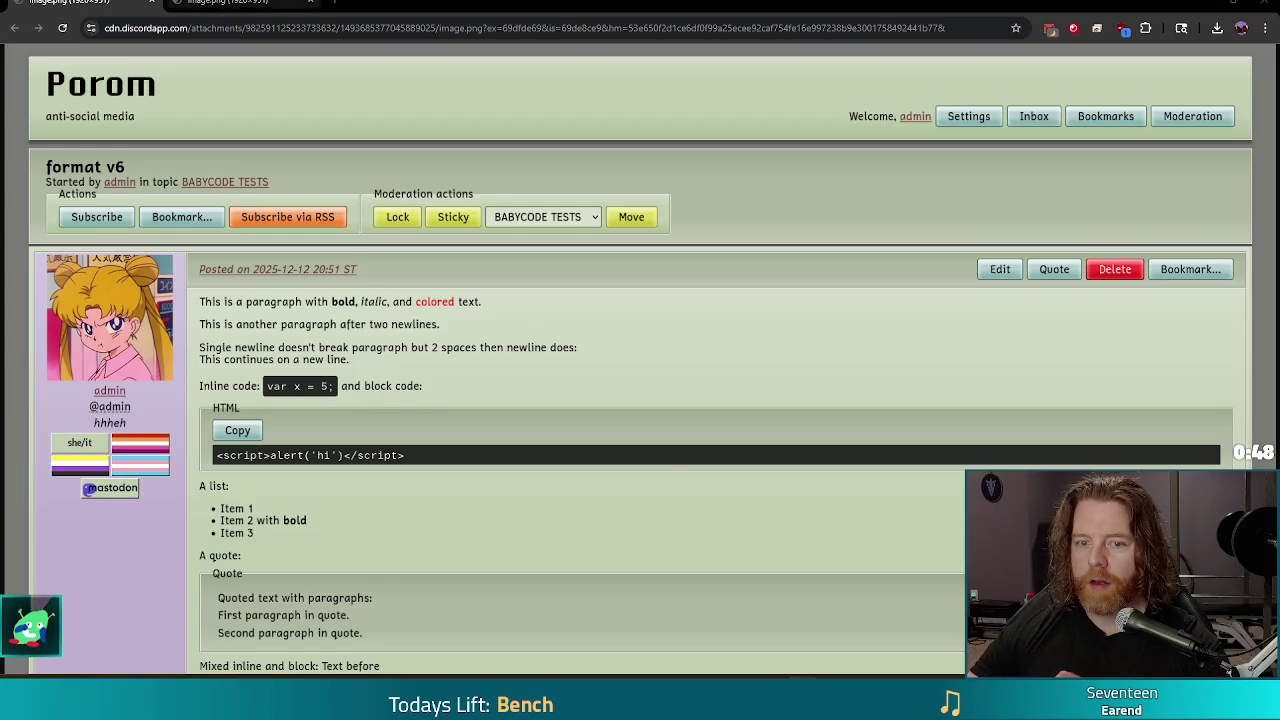
pyautogui.click(290, 3)
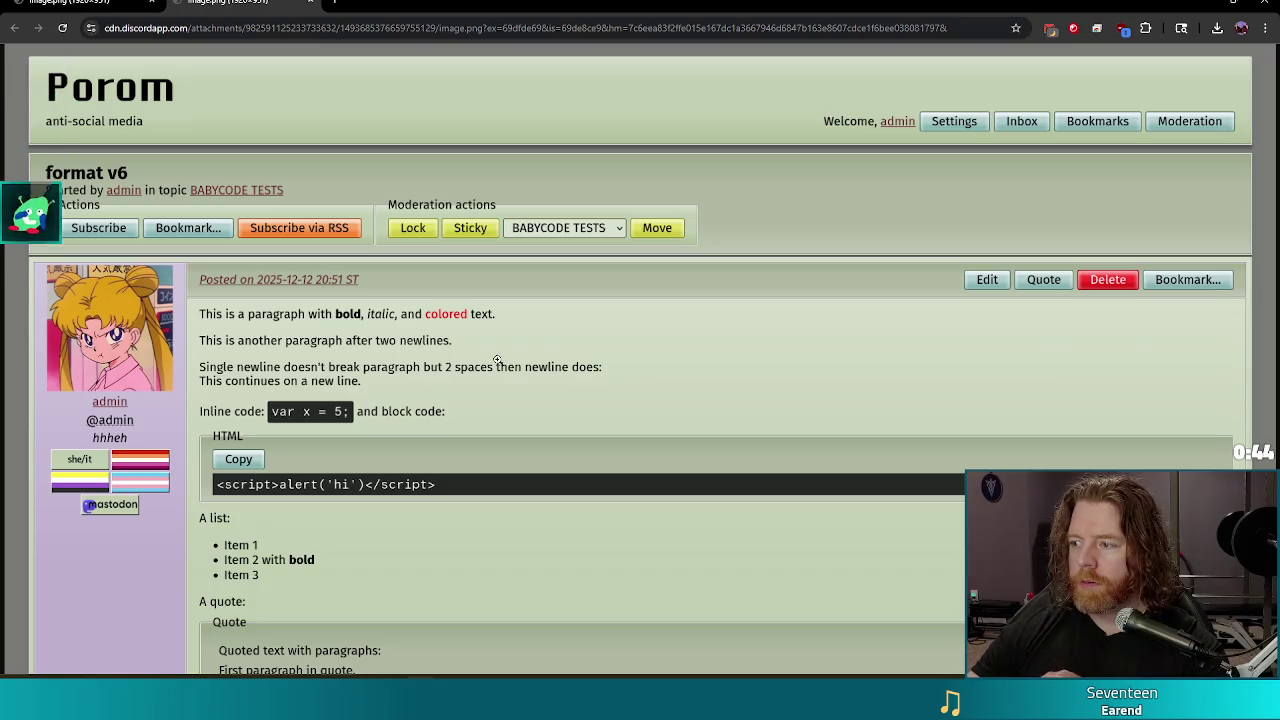
pyautogui.hotkey('ctrl', 'shift', 'Tab')
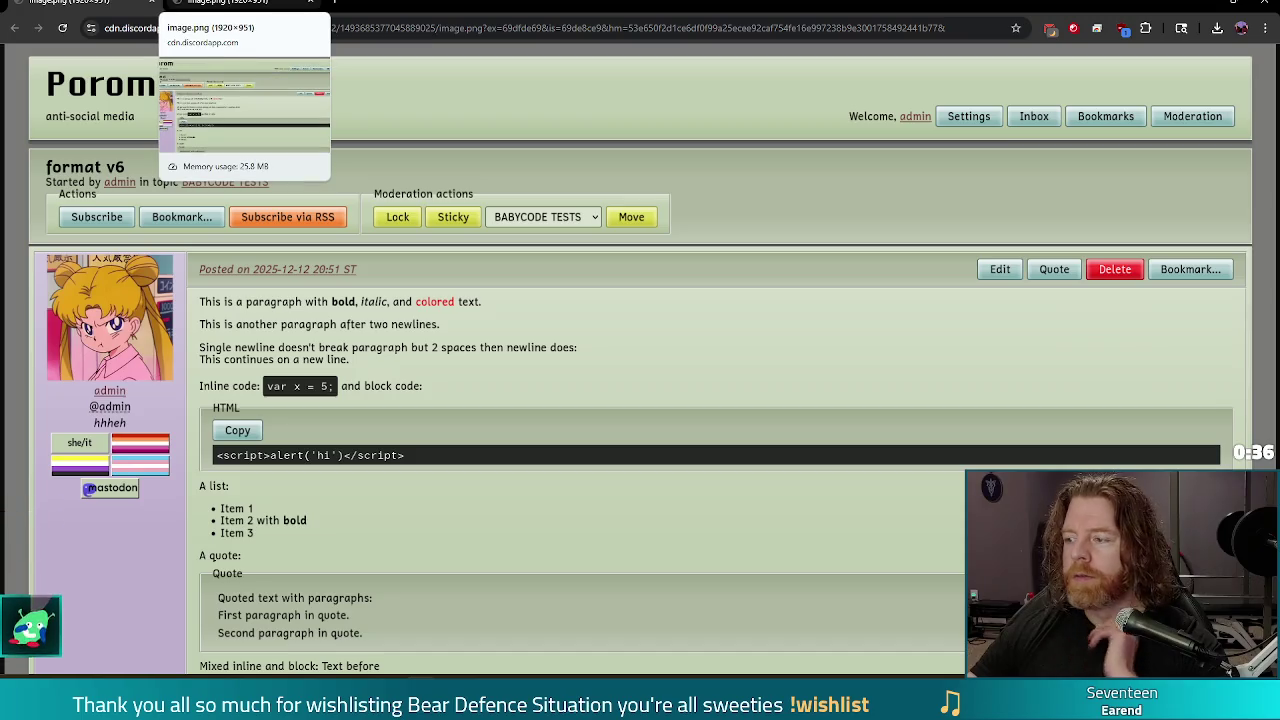
pyautogui.click(240, 4)
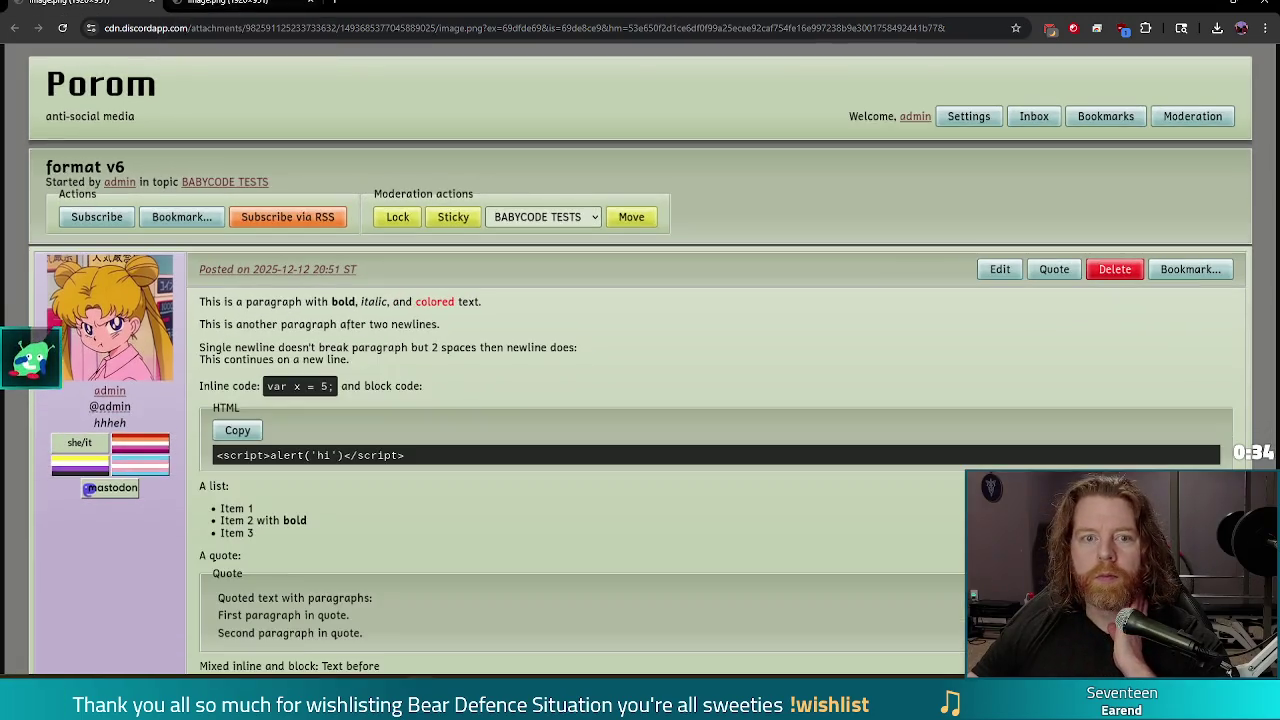
pyautogui.hotkey('ctrl', 'Tab')
pyautogui.hotkey('ctrl', 'Tab')
pyautogui.hotkey('ctrl', 'Tab')
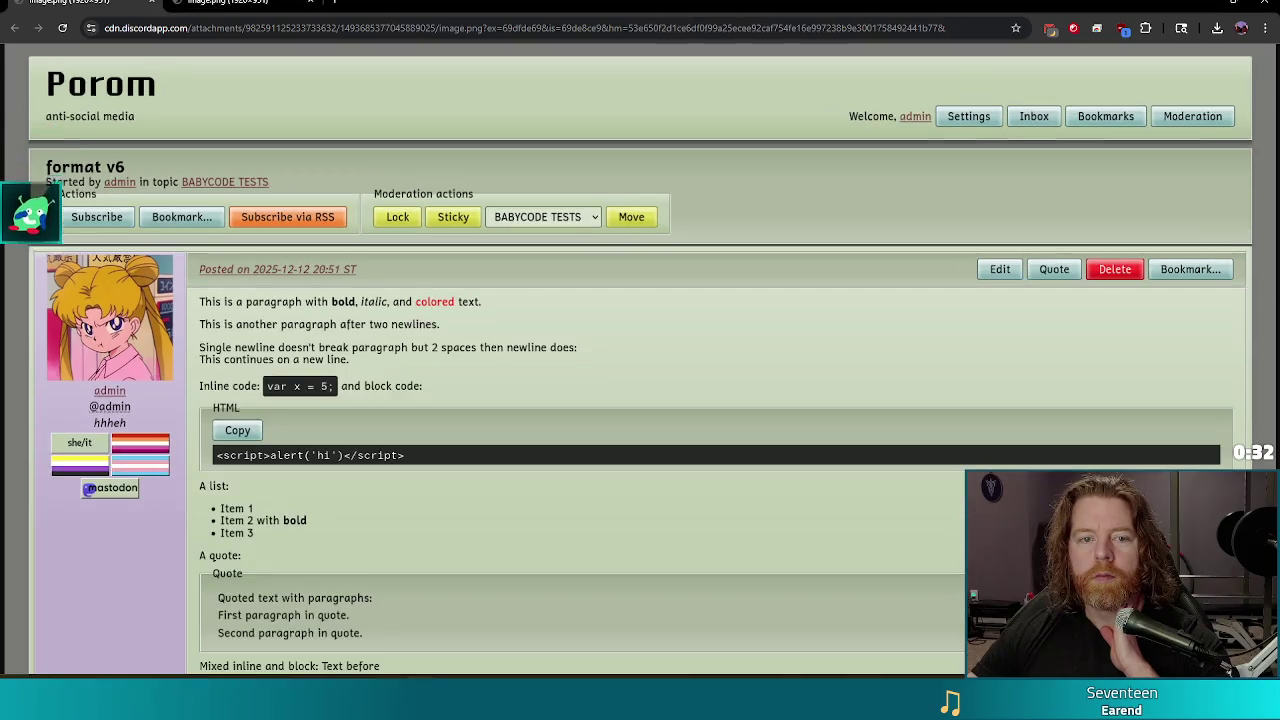
pyautogui.hotkey('ctrl', 'Tab')
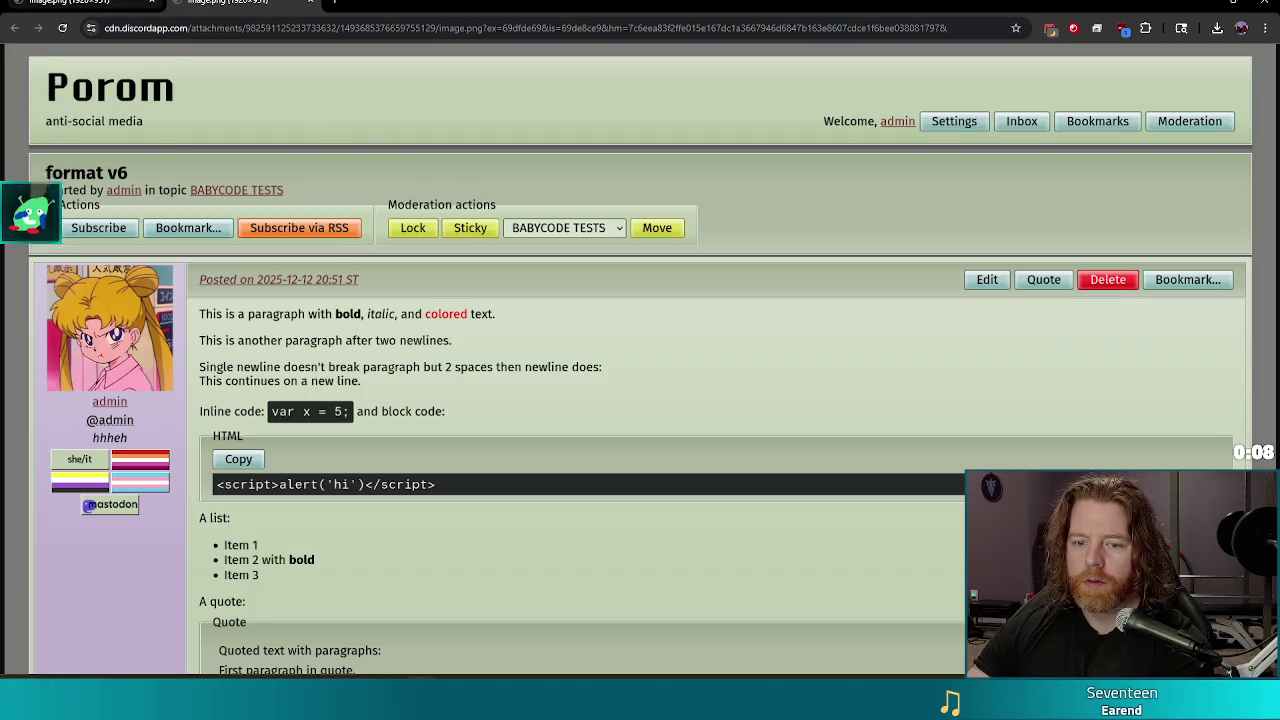
pyautogui.hotkey('ctrl', 'Tab')
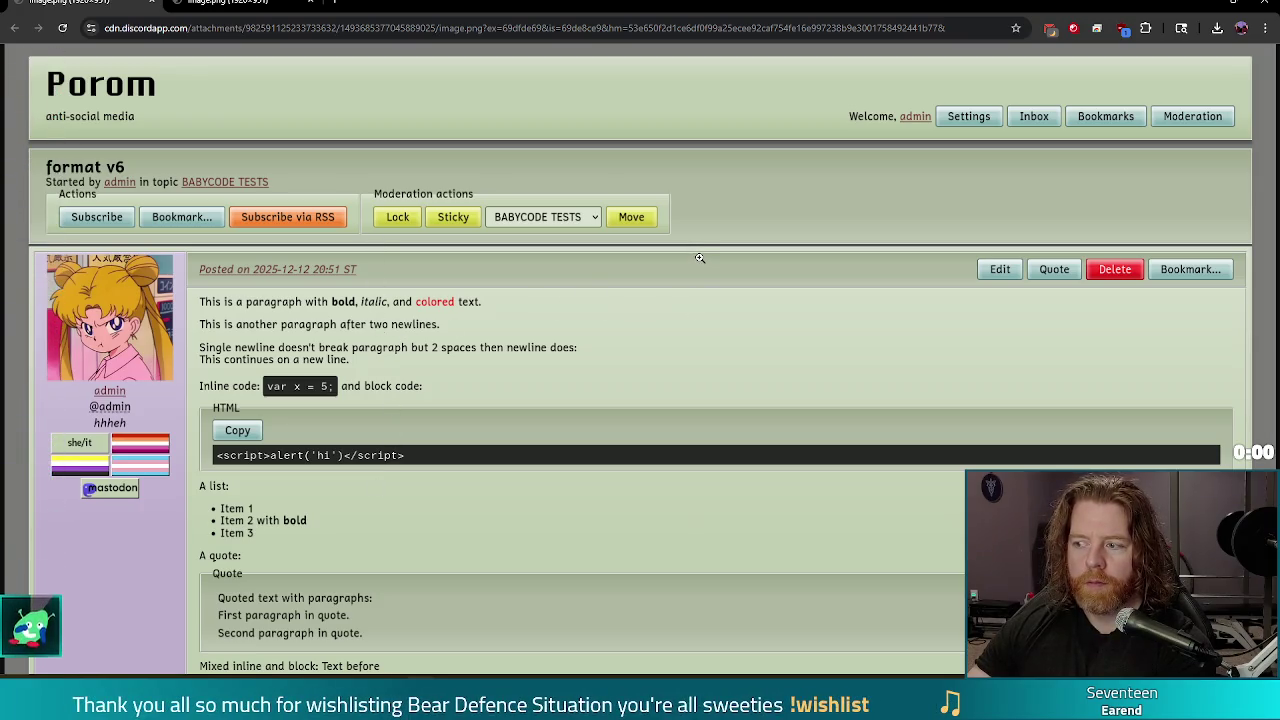
pyautogui.click(282, 4)
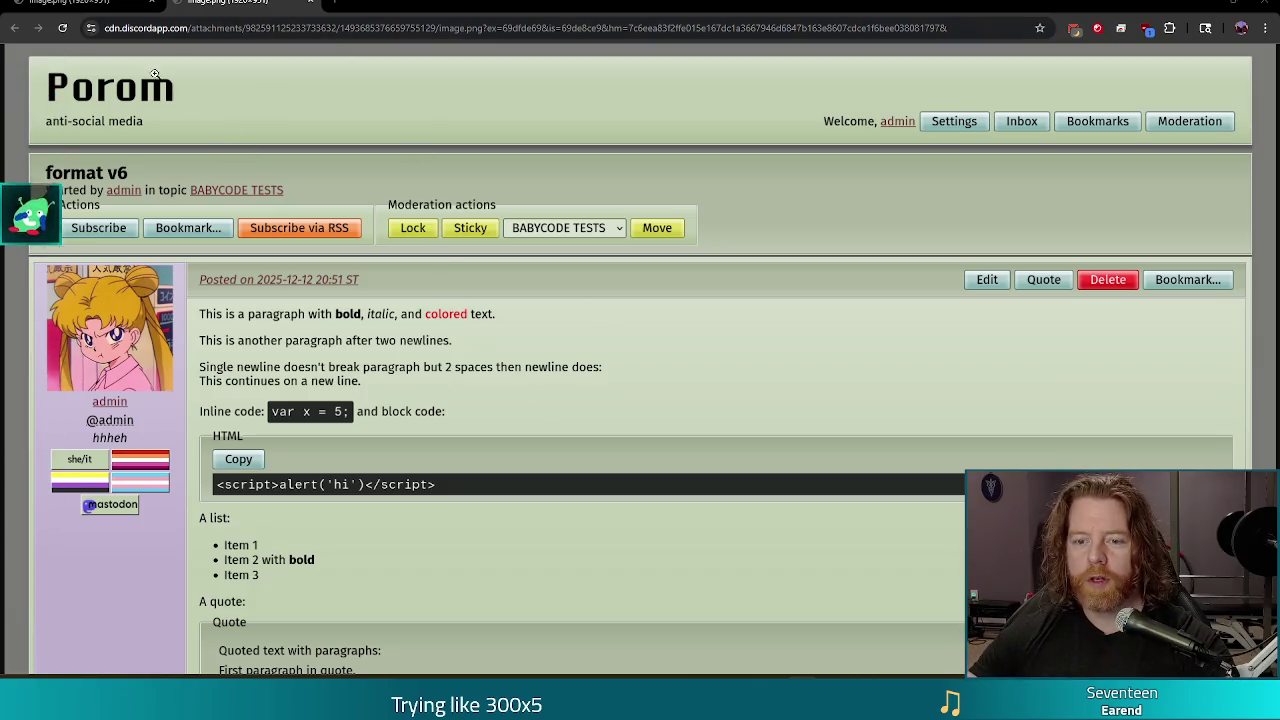
# Compare the two image.png forum screenshots, zooming one out and back, then return to Godot
pyautogui.click(75, 3)
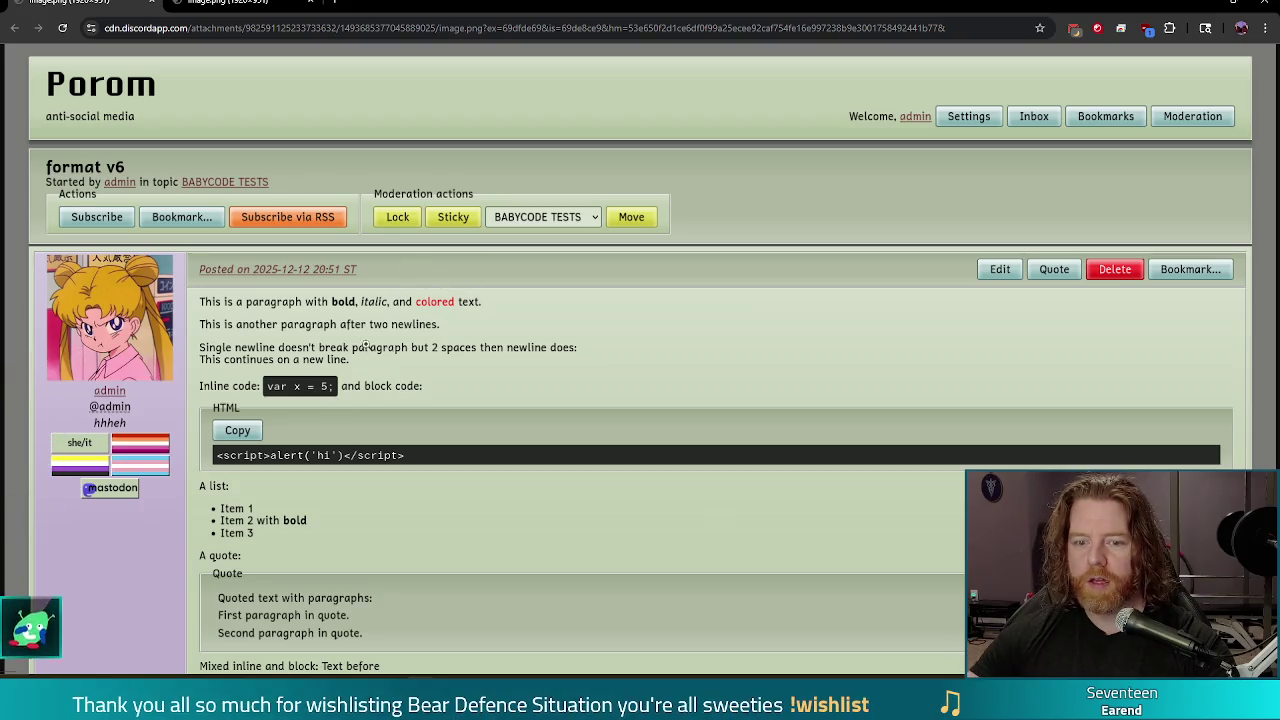
pyautogui.click(225, 4)
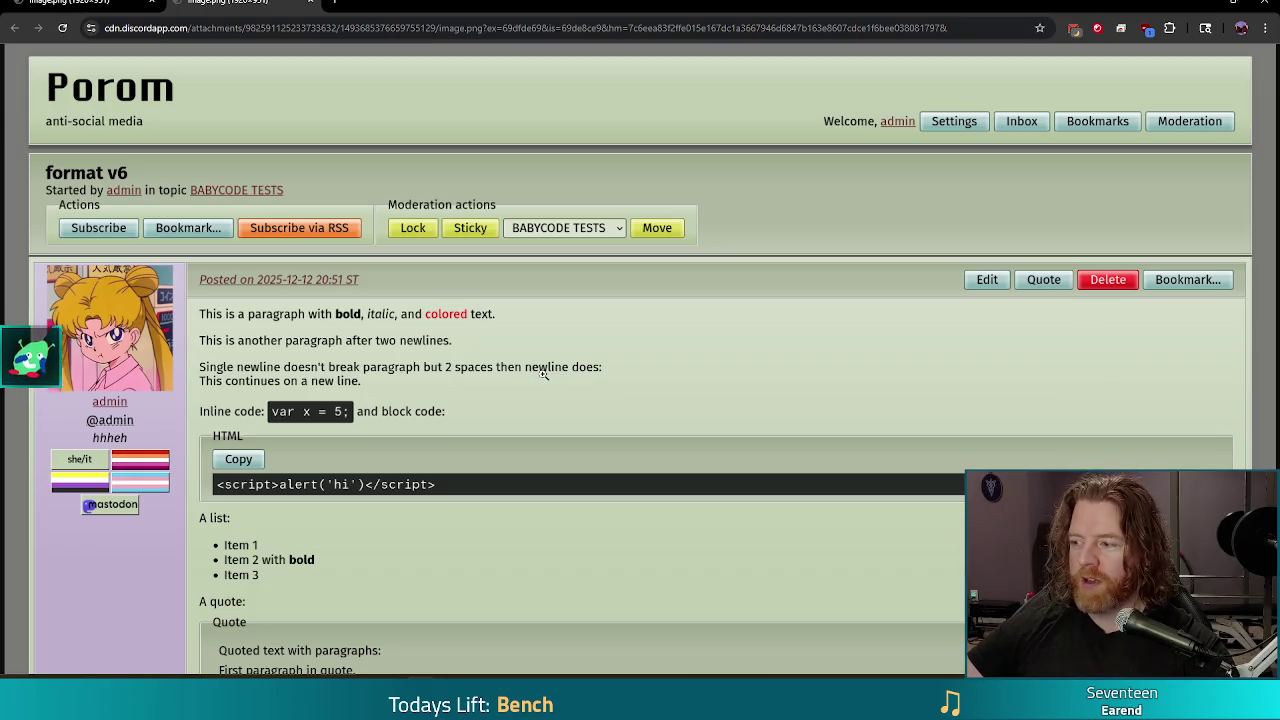
pyautogui.click(234, 123)
pyautogui.click(310, 364)
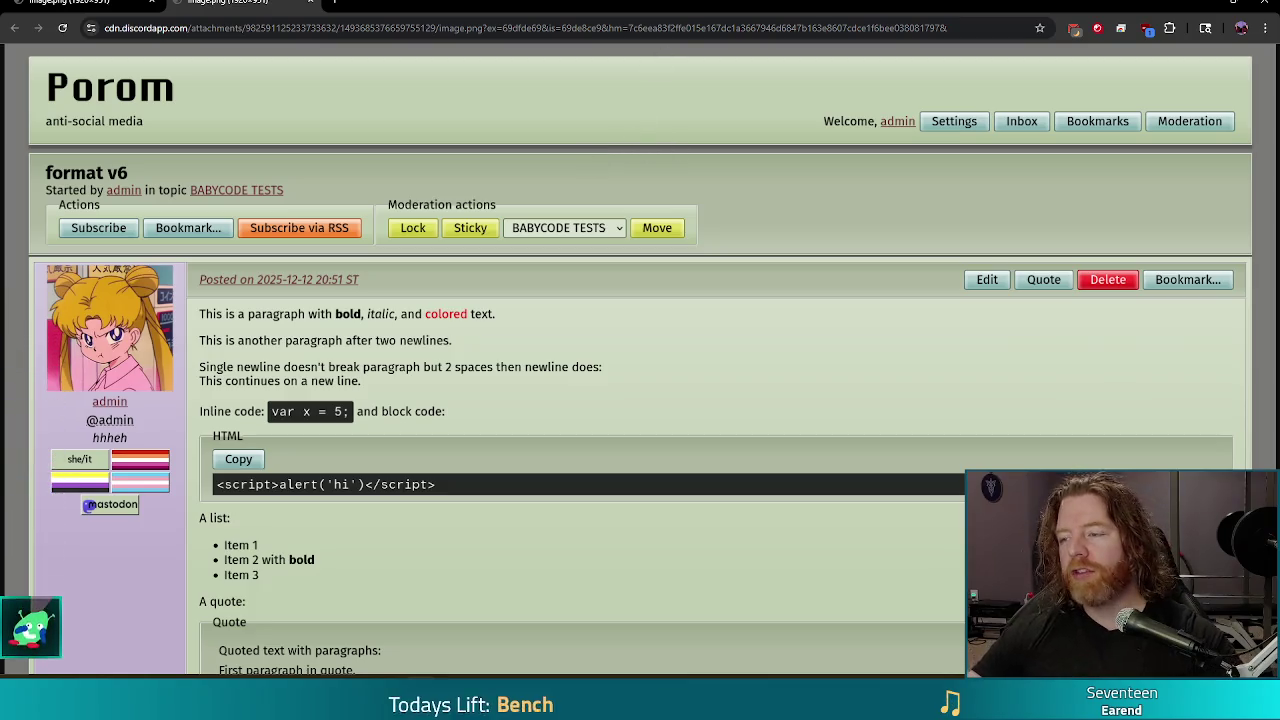
pyautogui.hotkey('alt', 'Tab')
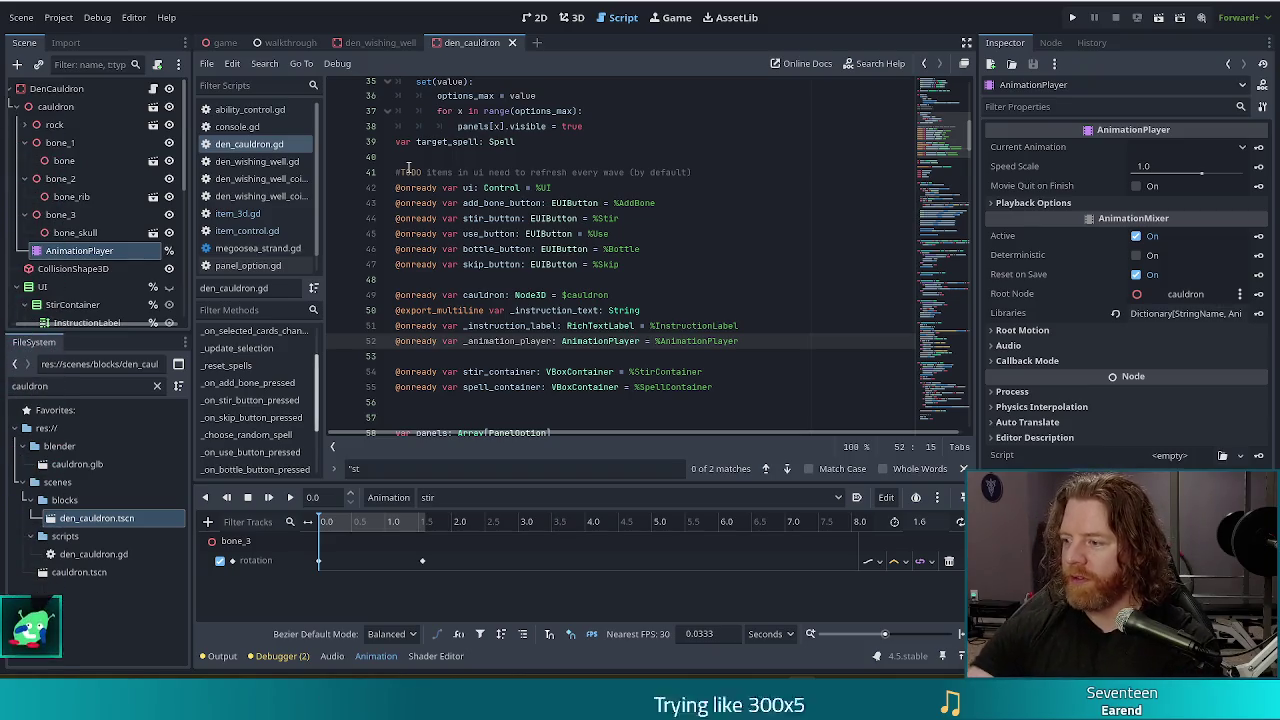
# Check the _instruction_label %InstructionLabel line, then view the cauldron in 3D and play stir from start
pyautogui.moveTo(401, 190)
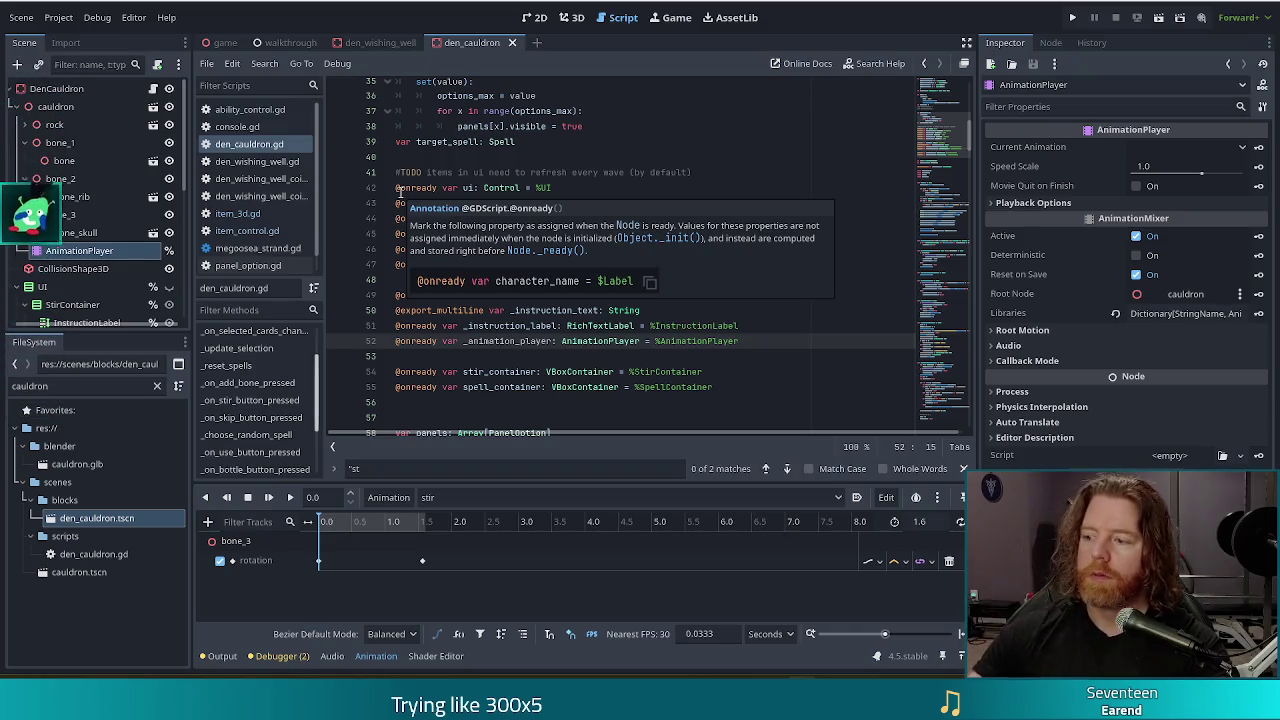
pyautogui.click(641, 322)
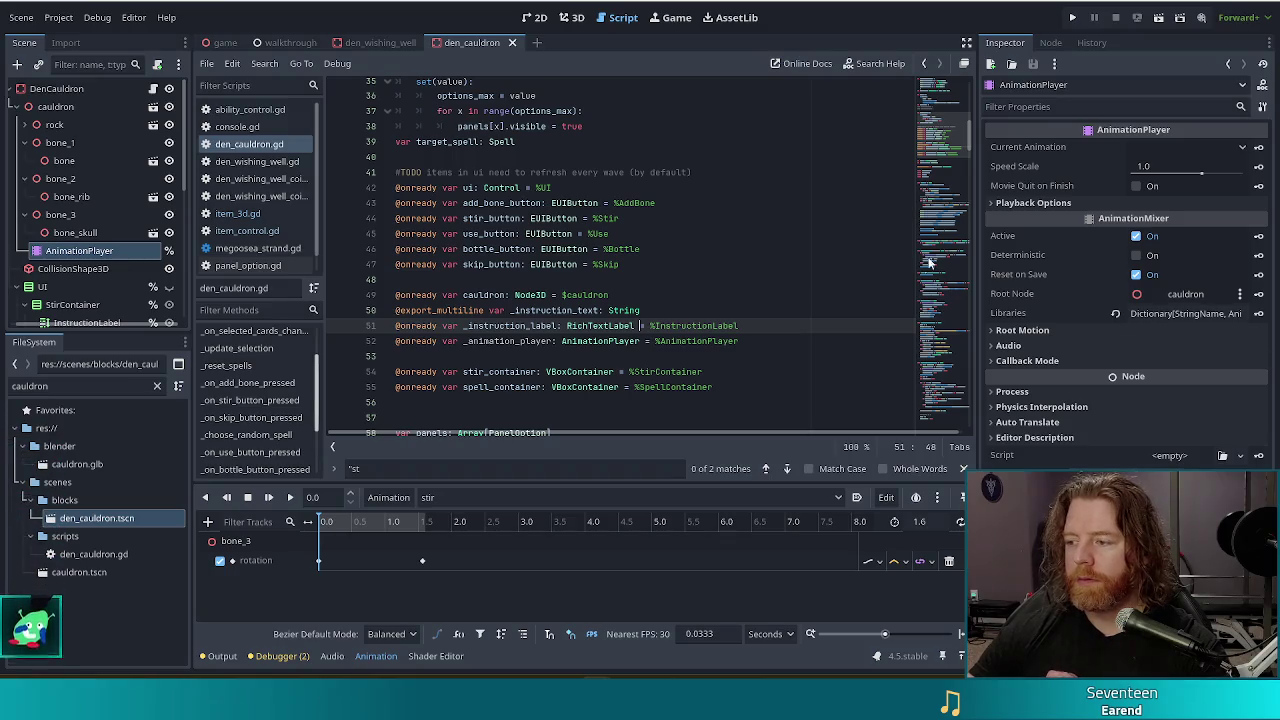
pyautogui.click(706, 326)
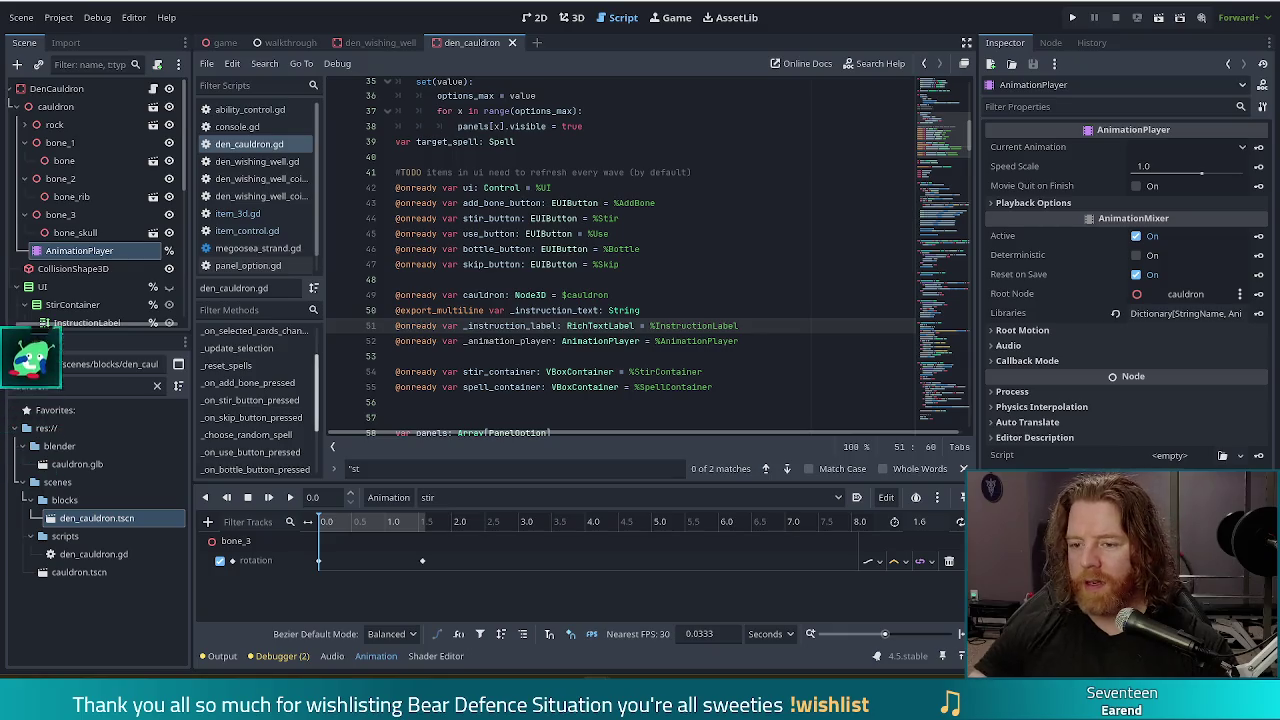
pyautogui.click(572, 17)
pyautogui.click(269, 499)
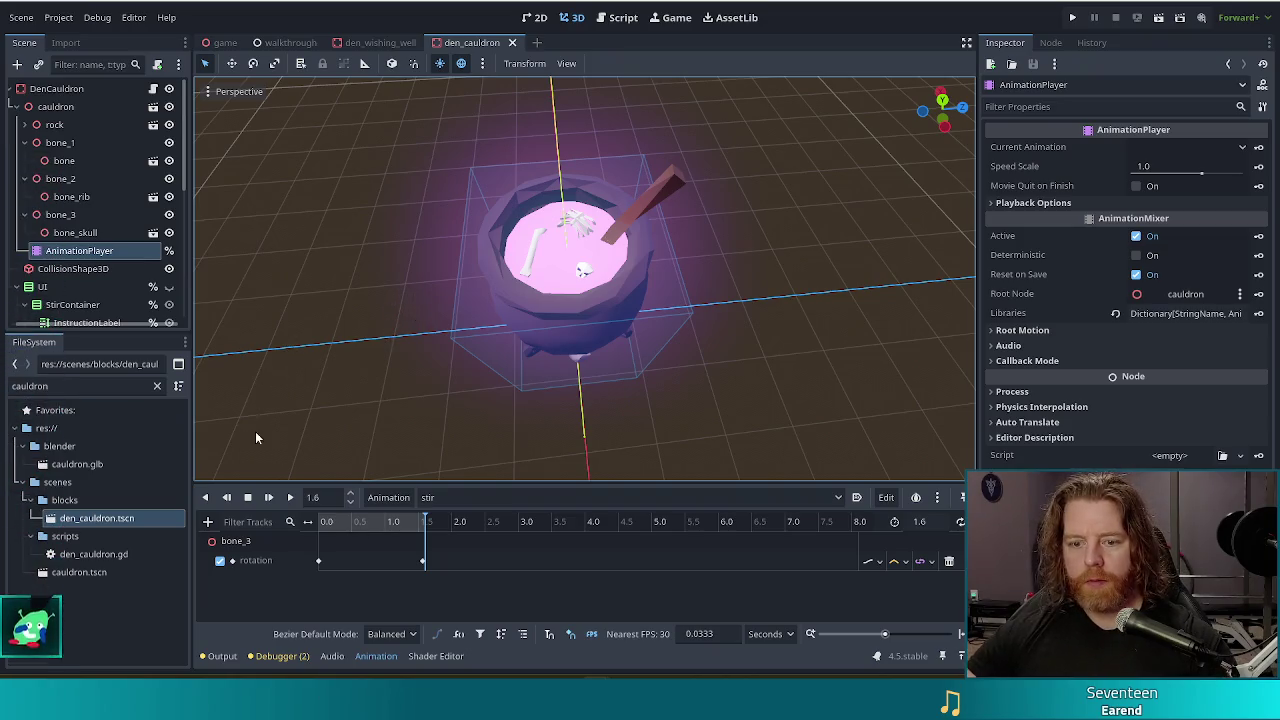
# Set bone_3's rotation key at 1.5667 s to a Y rotation of -360° and replay stir
pyautogui.click(267, 498)
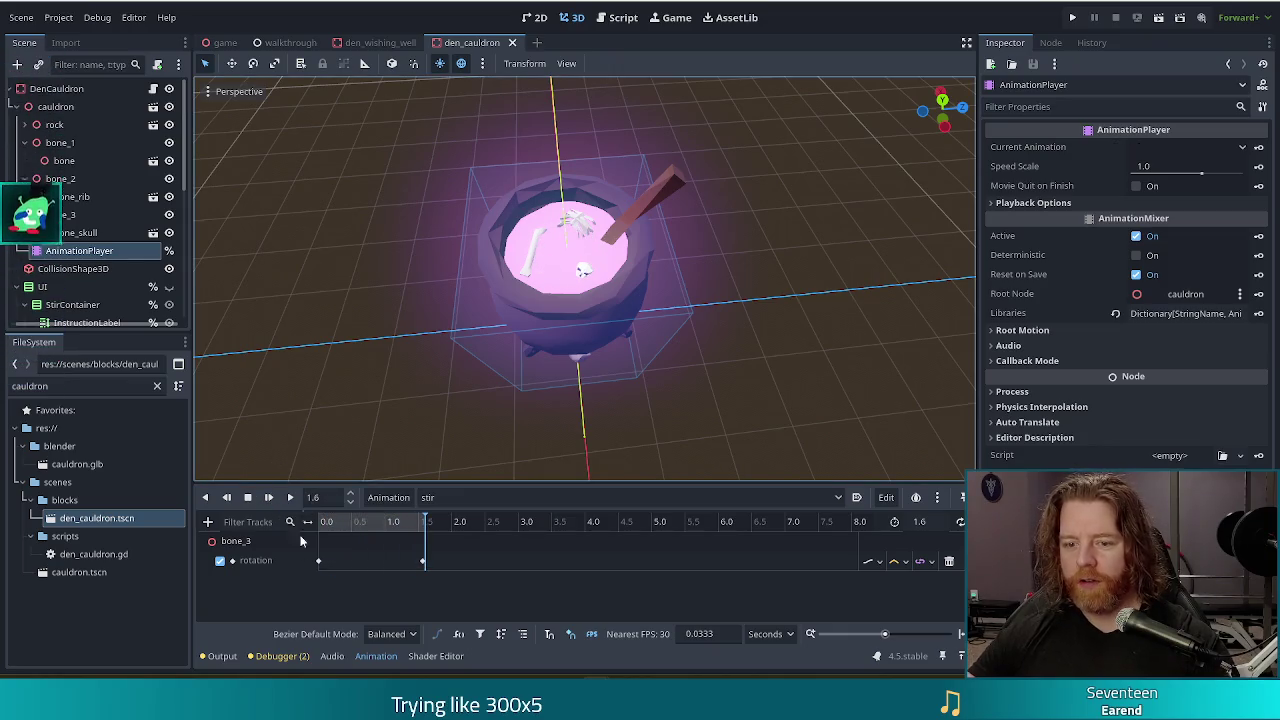
pyautogui.click(423, 561)
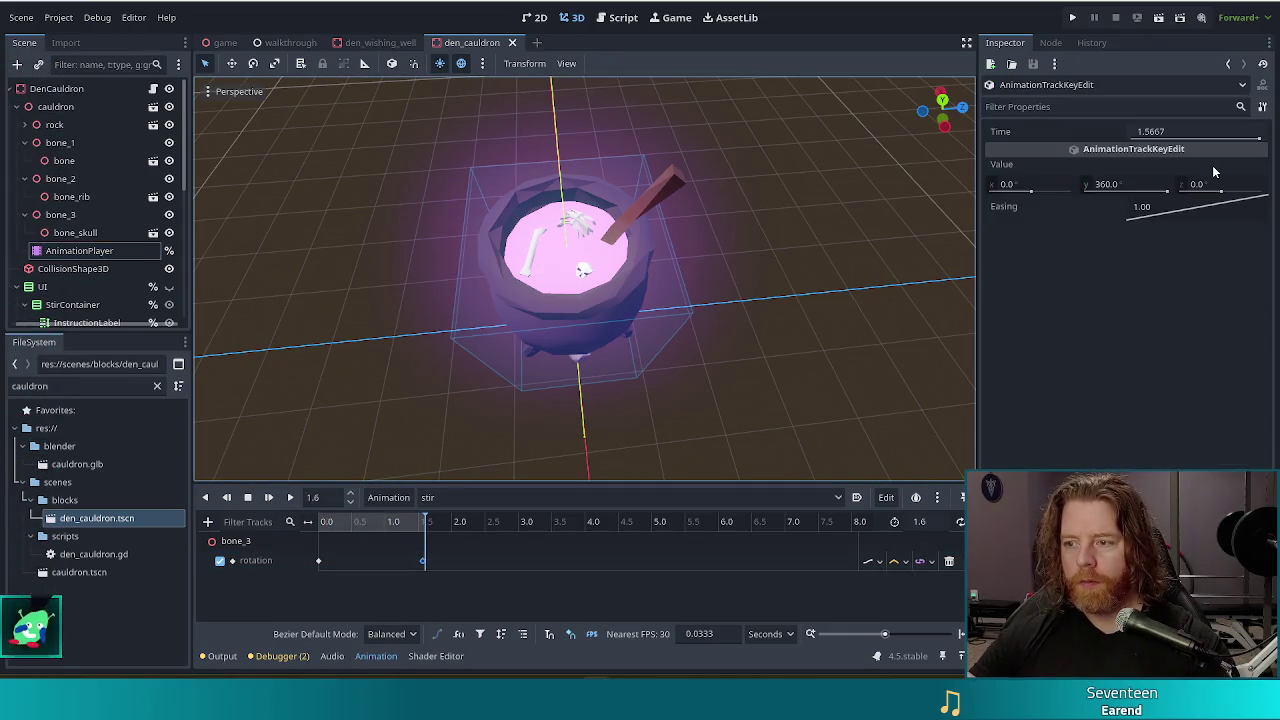
pyautogui.click(1135, 184)
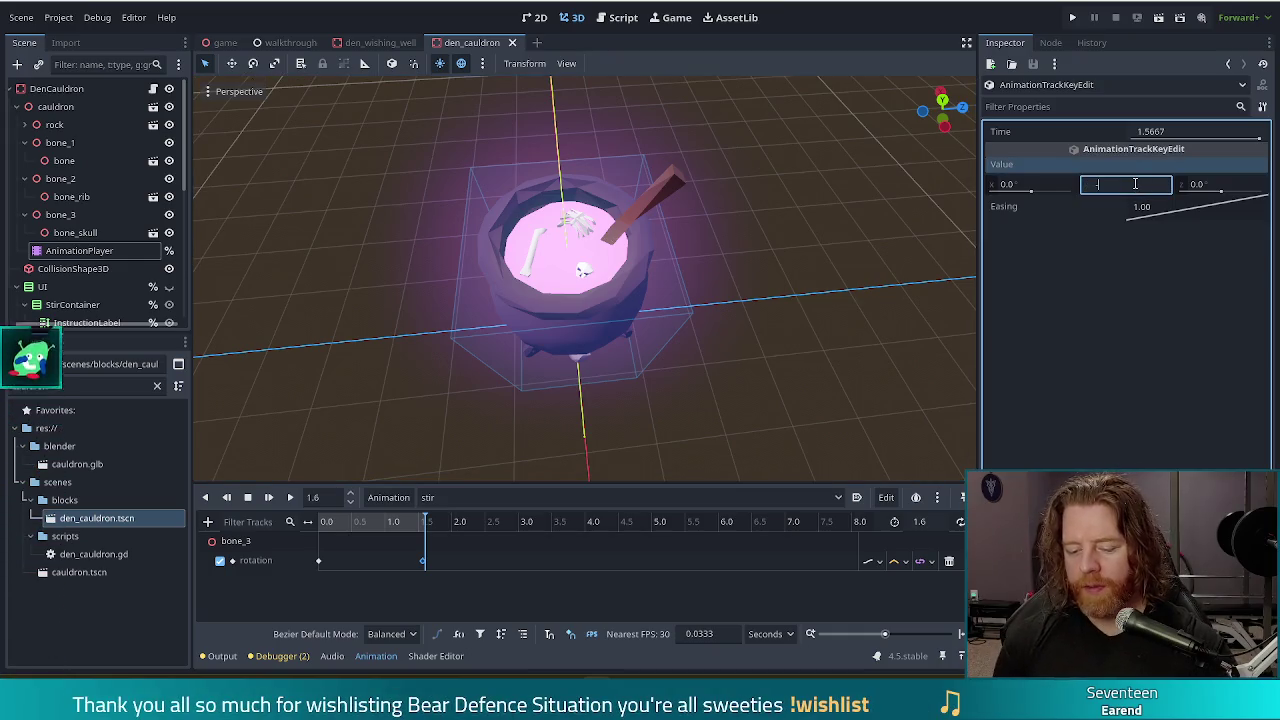
pyautogui.write('0')
pyautogui.press('Return')
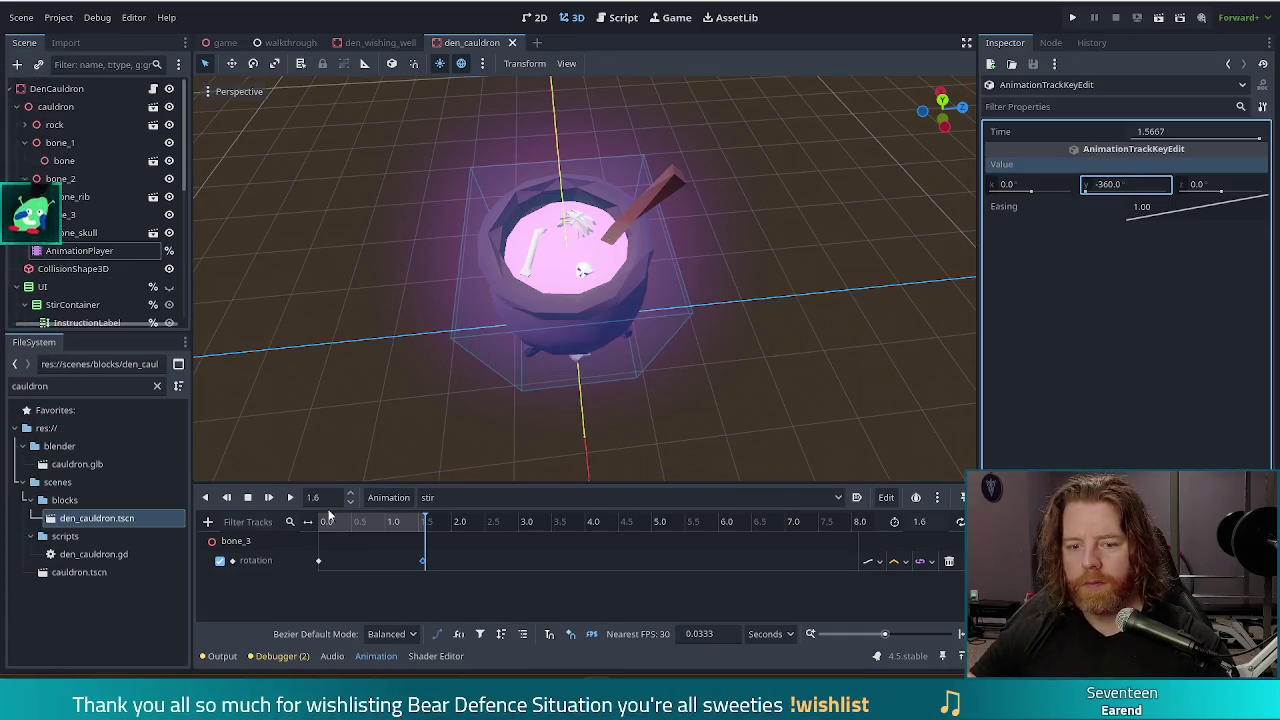
pyautogui.click(268, 497)
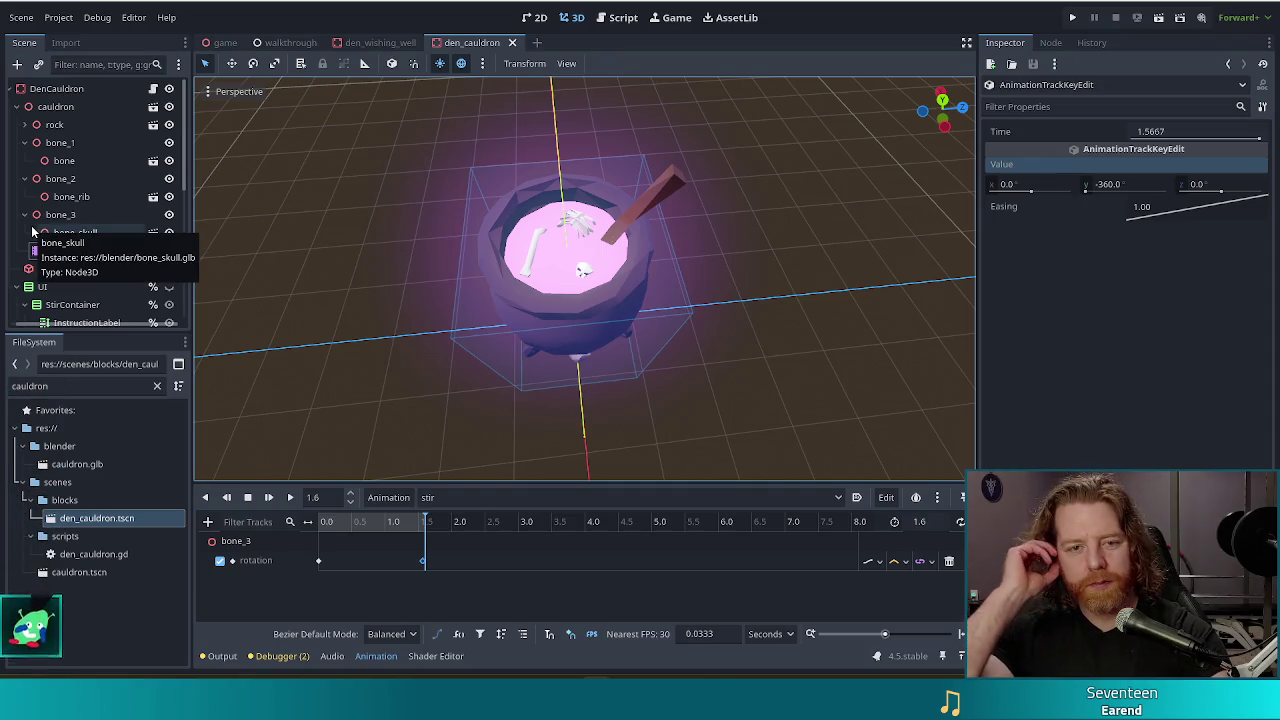
pyautogui.click(45, 106)
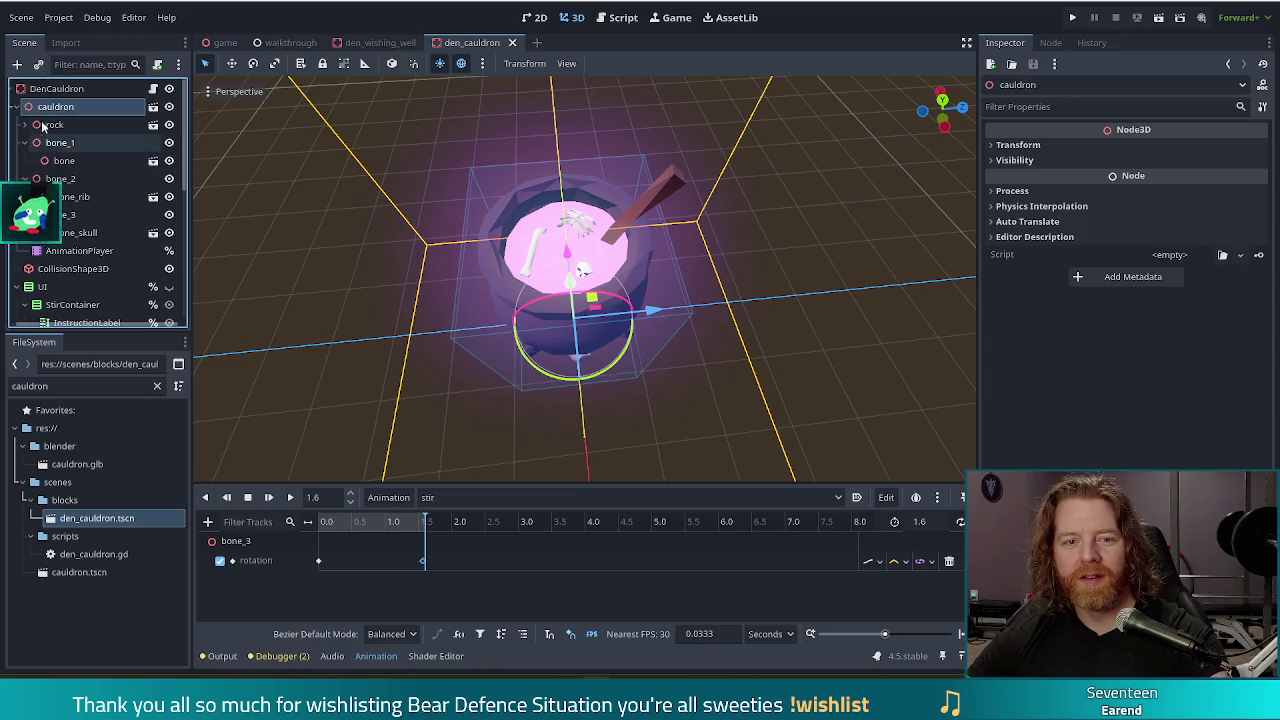
# Enable Editable Children on the cauldron and inspect its Circle, Cylinder, BezierCurve, Sphere and Armature nodes
pyautogui.rightClick(60, 108)
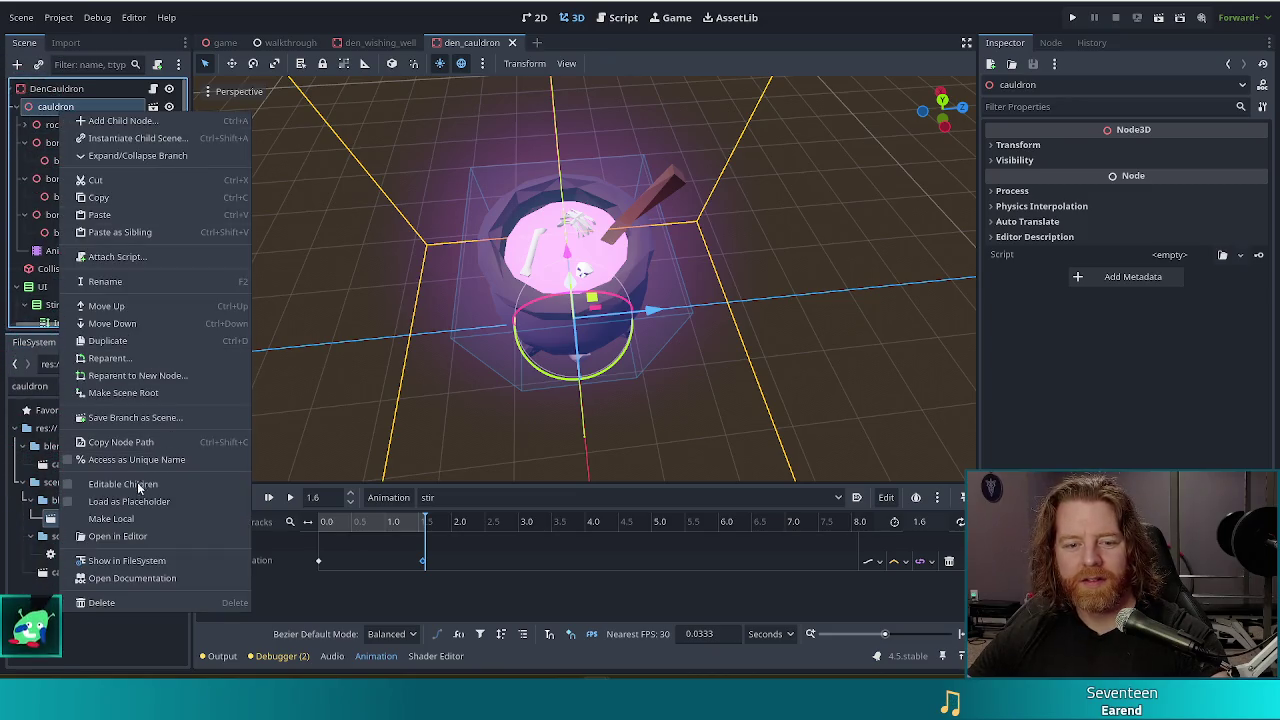
pyautogui.click(140, 484)
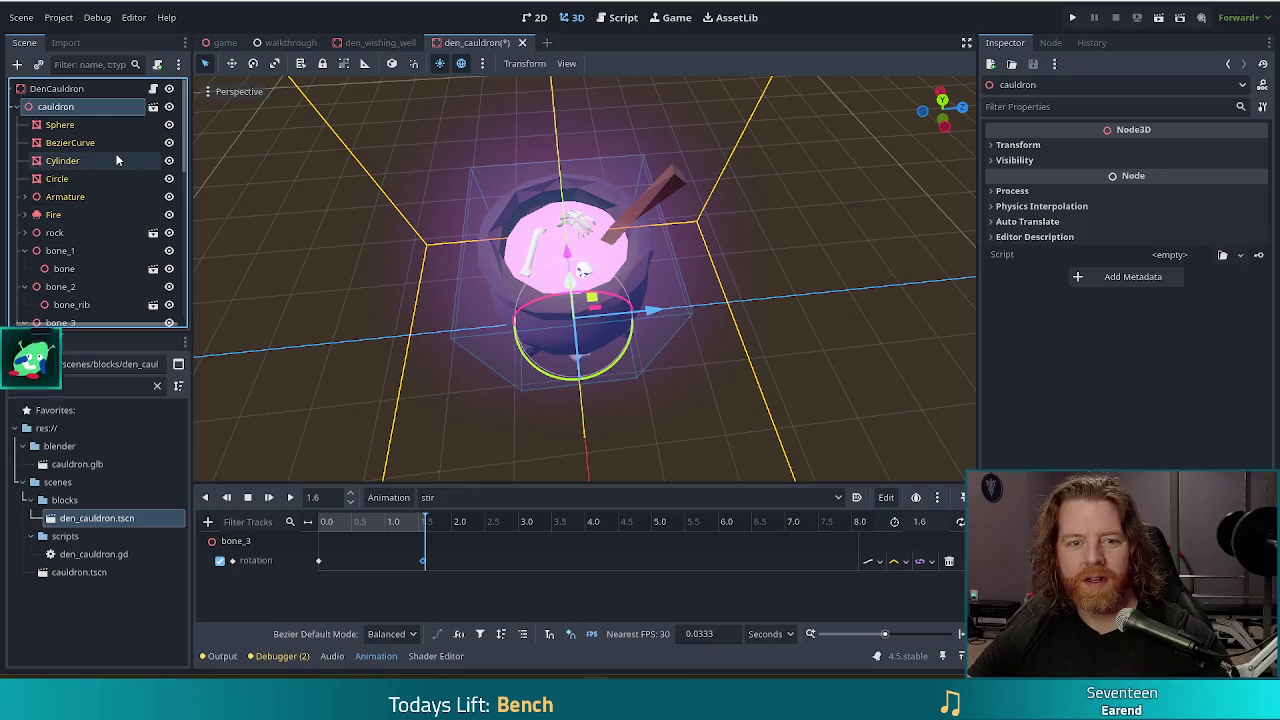
pyautogui.click(66, 180)
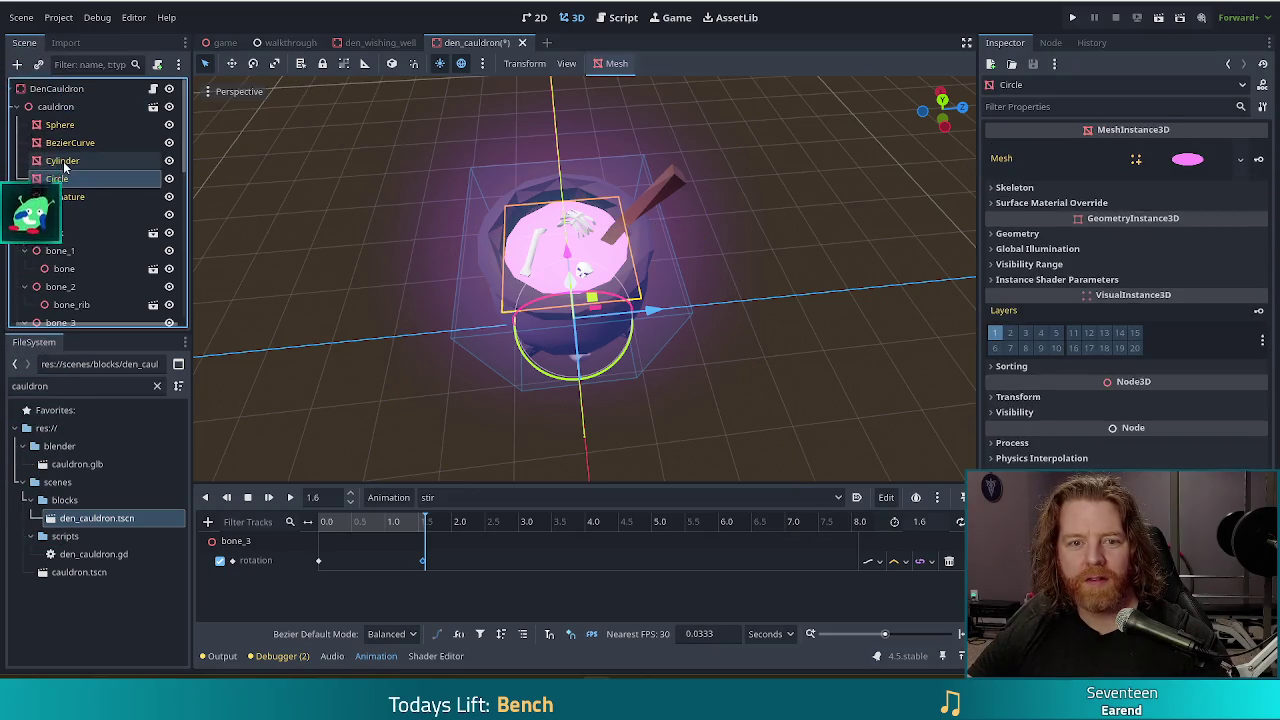
pyautogui.click(64, 161)
pyautogui.click(66, 143)
pyautogui.click(60, 125)
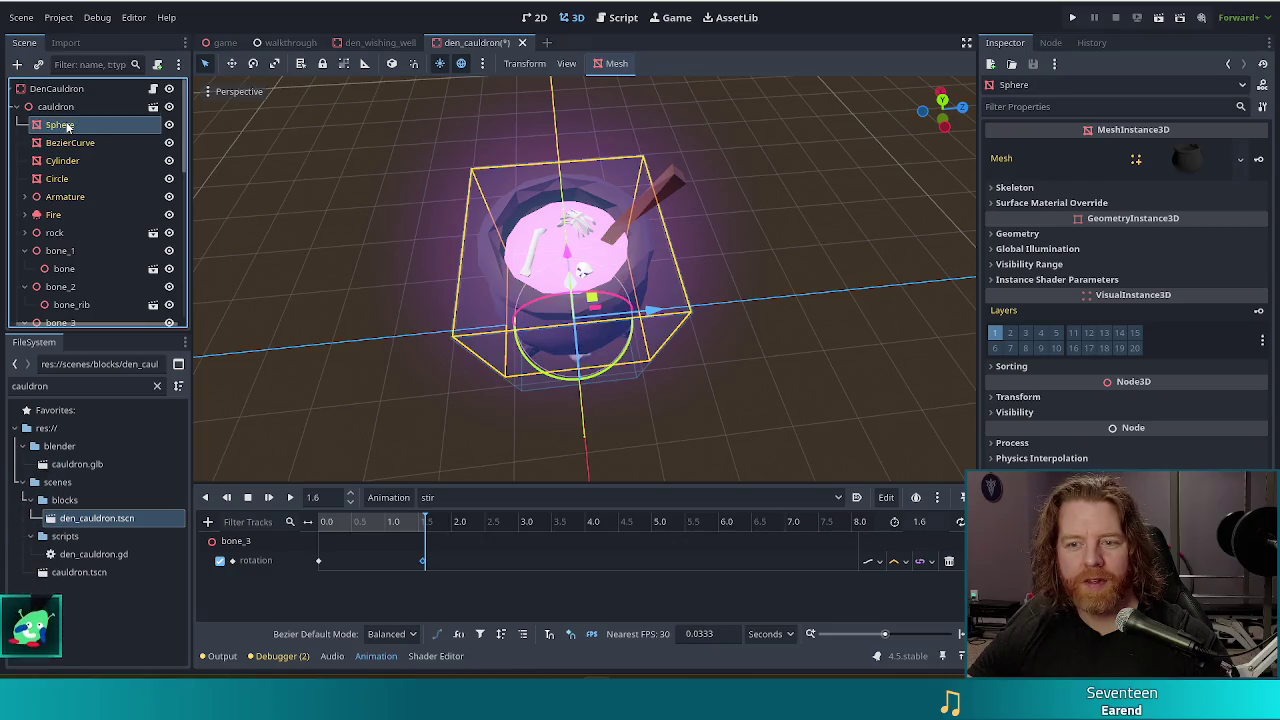
pyautogui.click(68, 142)
pyautogui.click(24, 196)
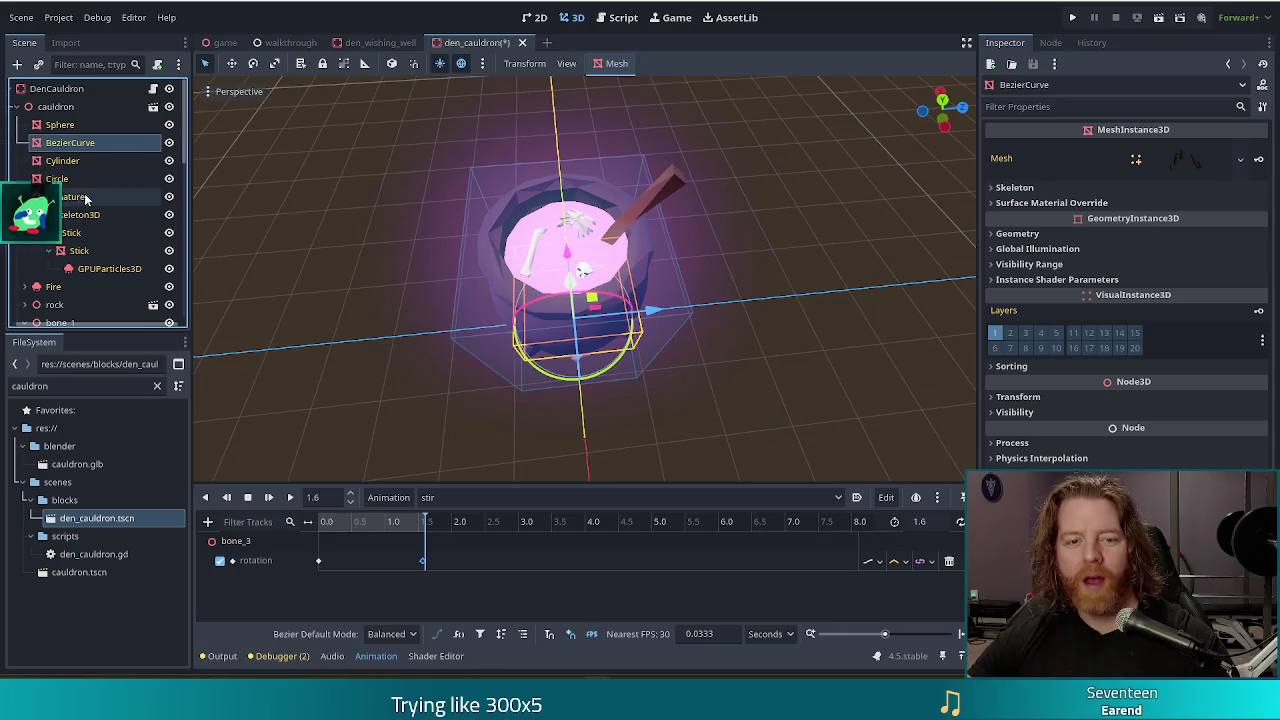
pyautogui.click(68, 198)
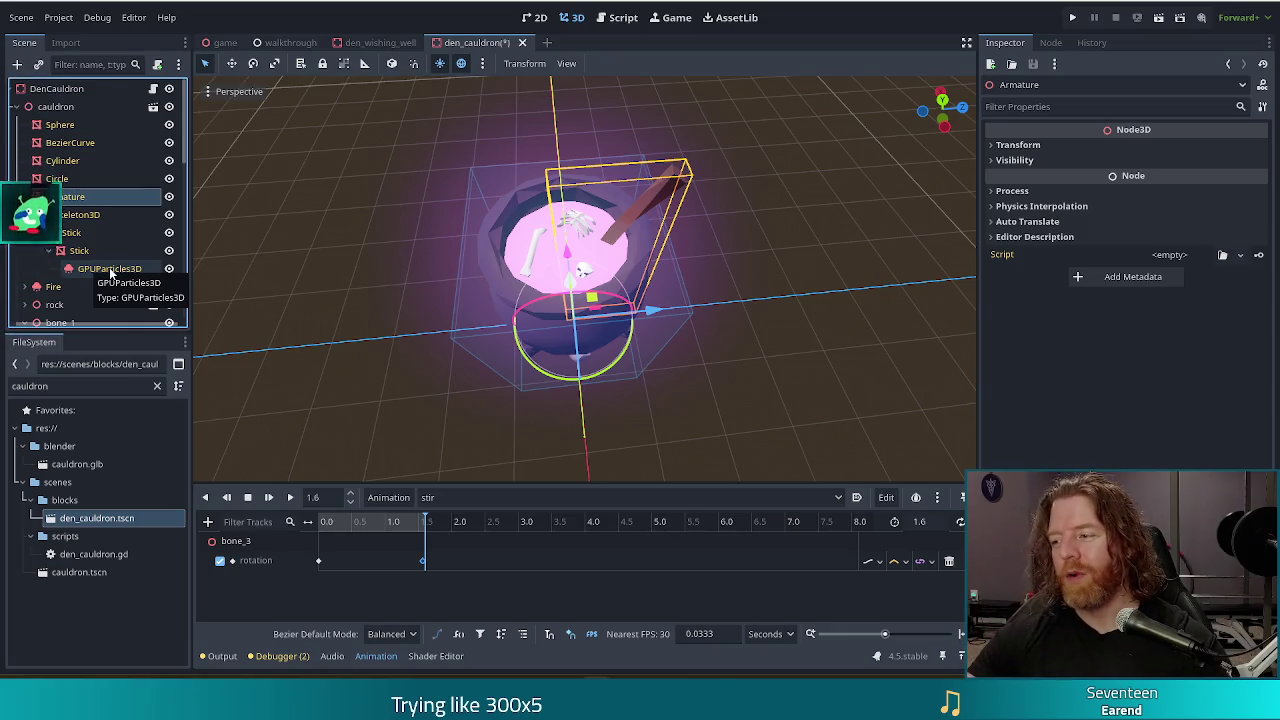
pyautogui.click(24, 196)
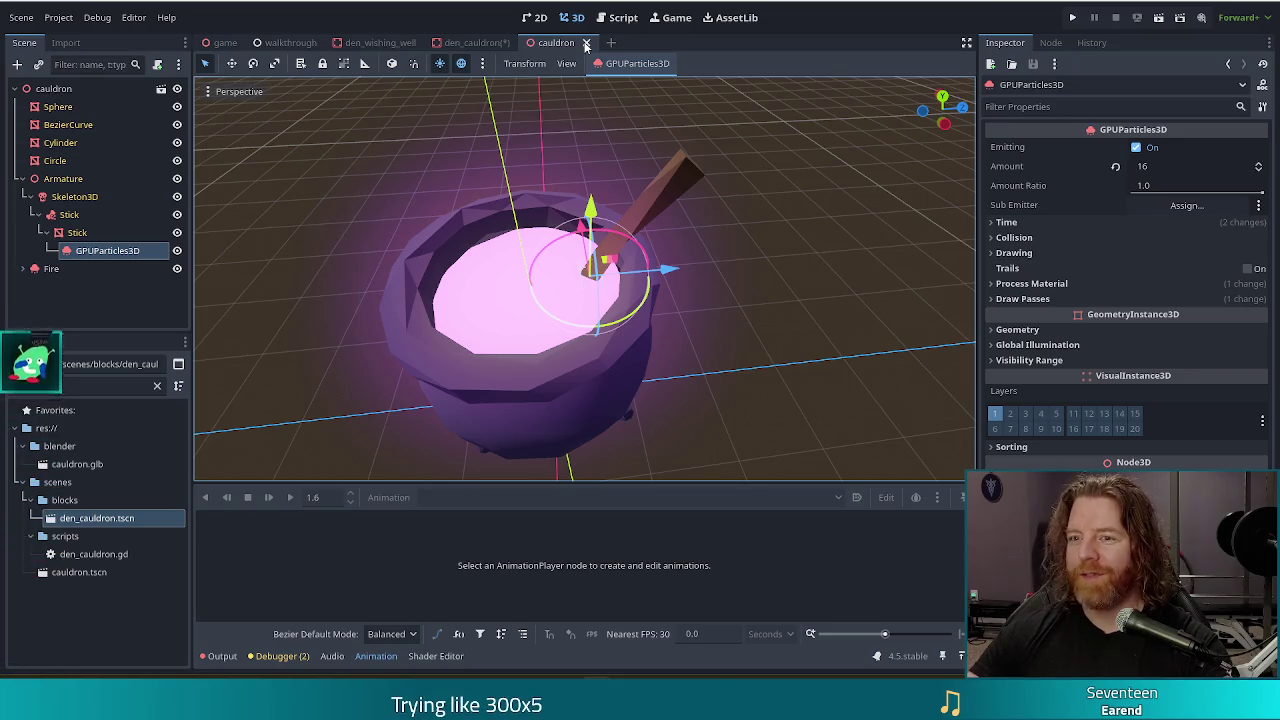
# Close the cauldron tab, save den_cauldron, and select AnimationPlayer to show the stir tracks
pyautogui.click(586, 43)
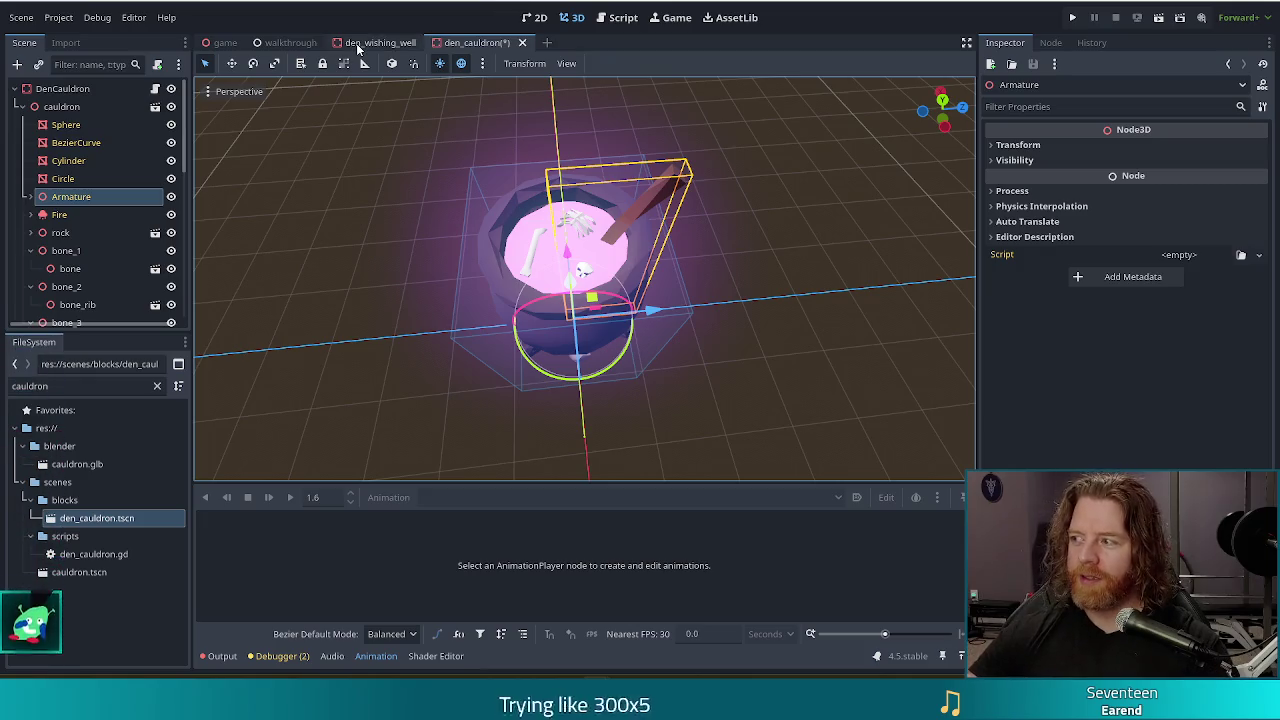
pyautogui.hotkey('ctrl', 's')
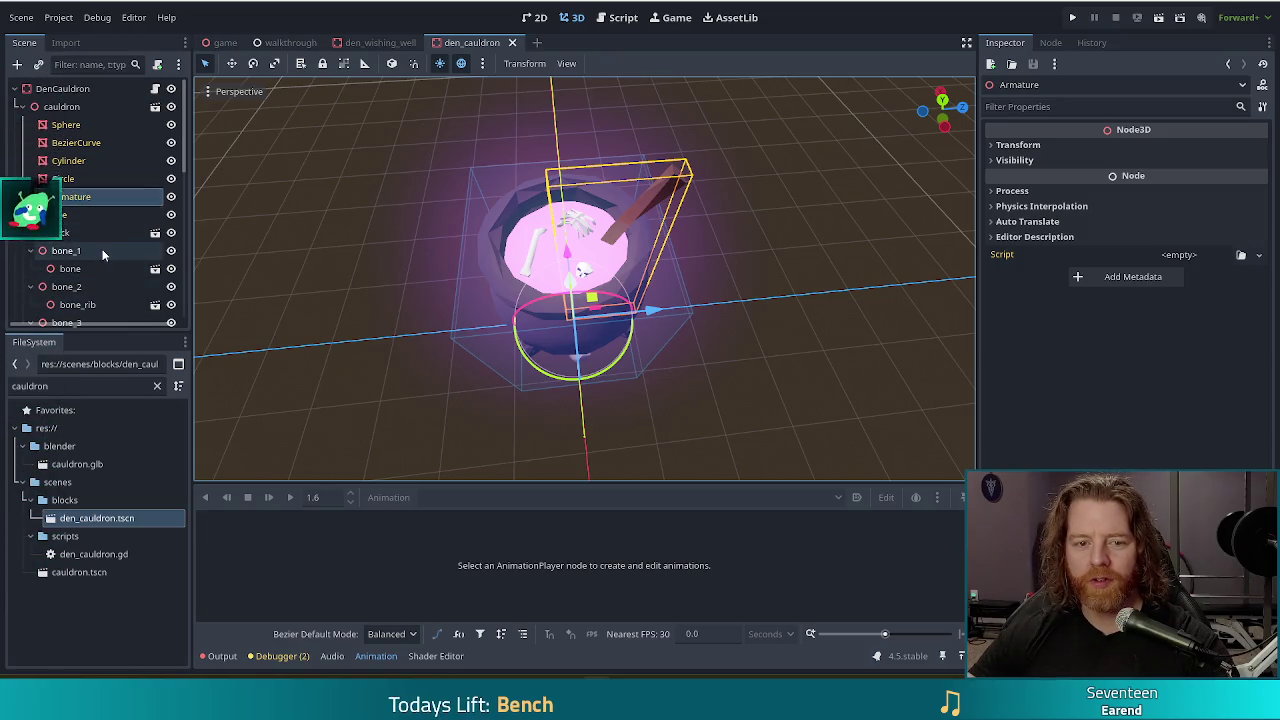
pyautogui.scroll(-2, 102, 249)
pyautogui.scroll(1, 89, 268)
pyautogui.scroll(-4, 87, 268)
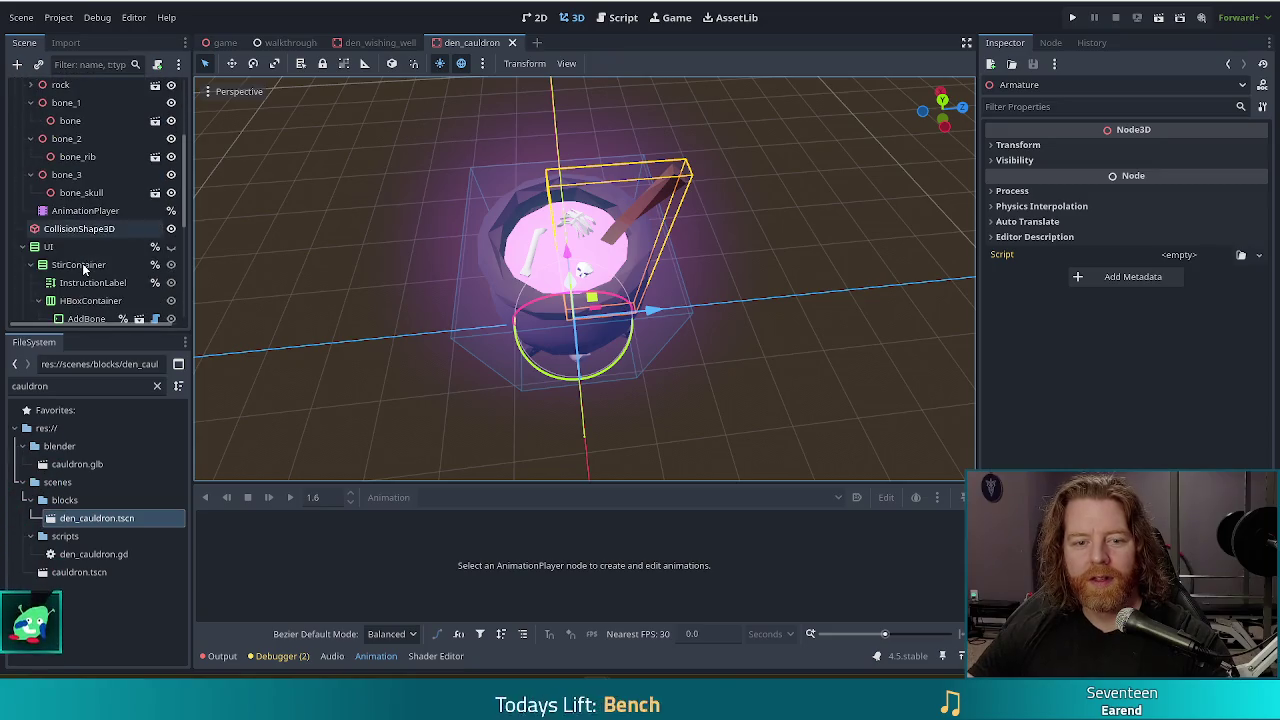
pyautogui.click(90, 211)
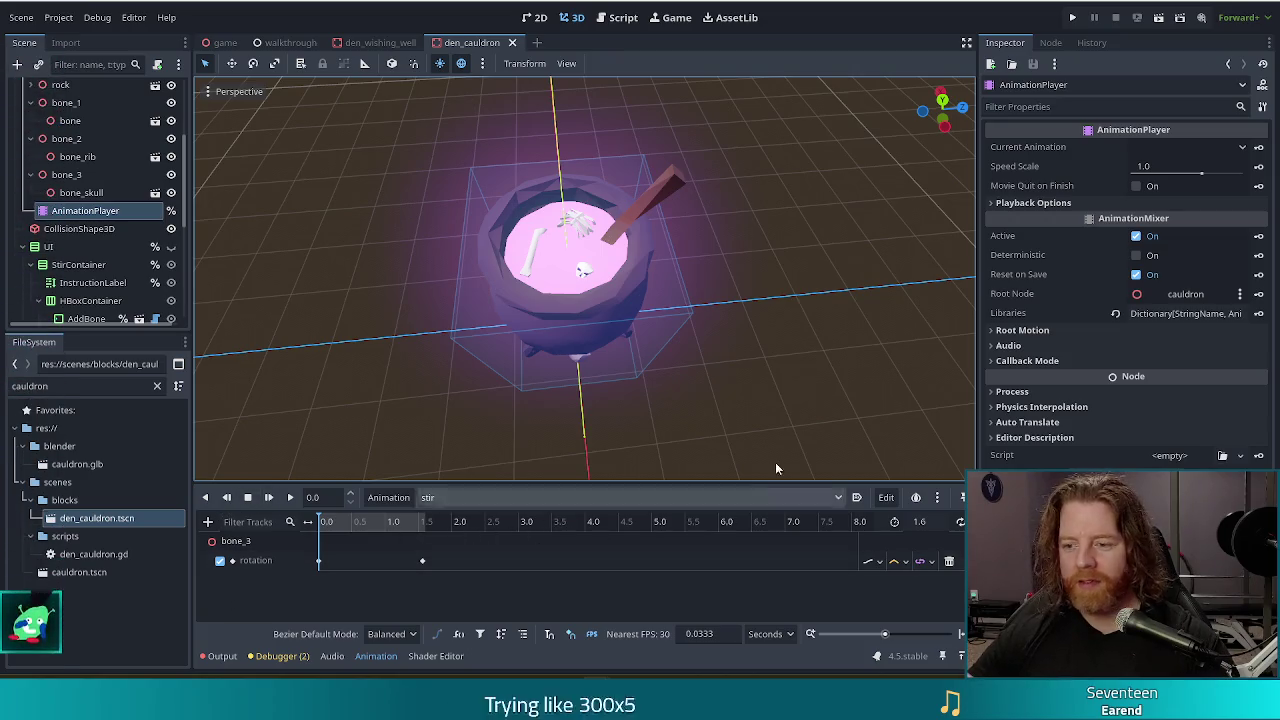
# Create a rotation track for the Armature node in the stir animation
pyautogui.scroll(1, 83, 152)
pyautogui.scroll(1, 83, 152)
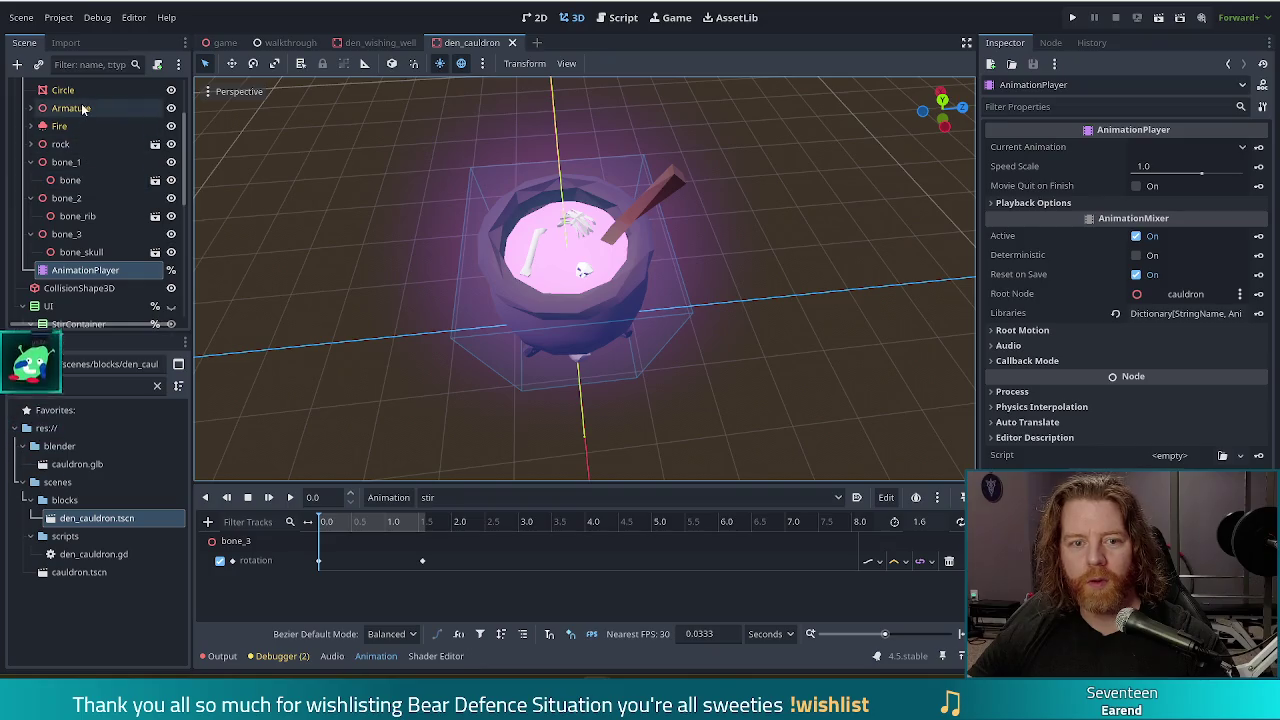
pyautogui.click(78, 107)
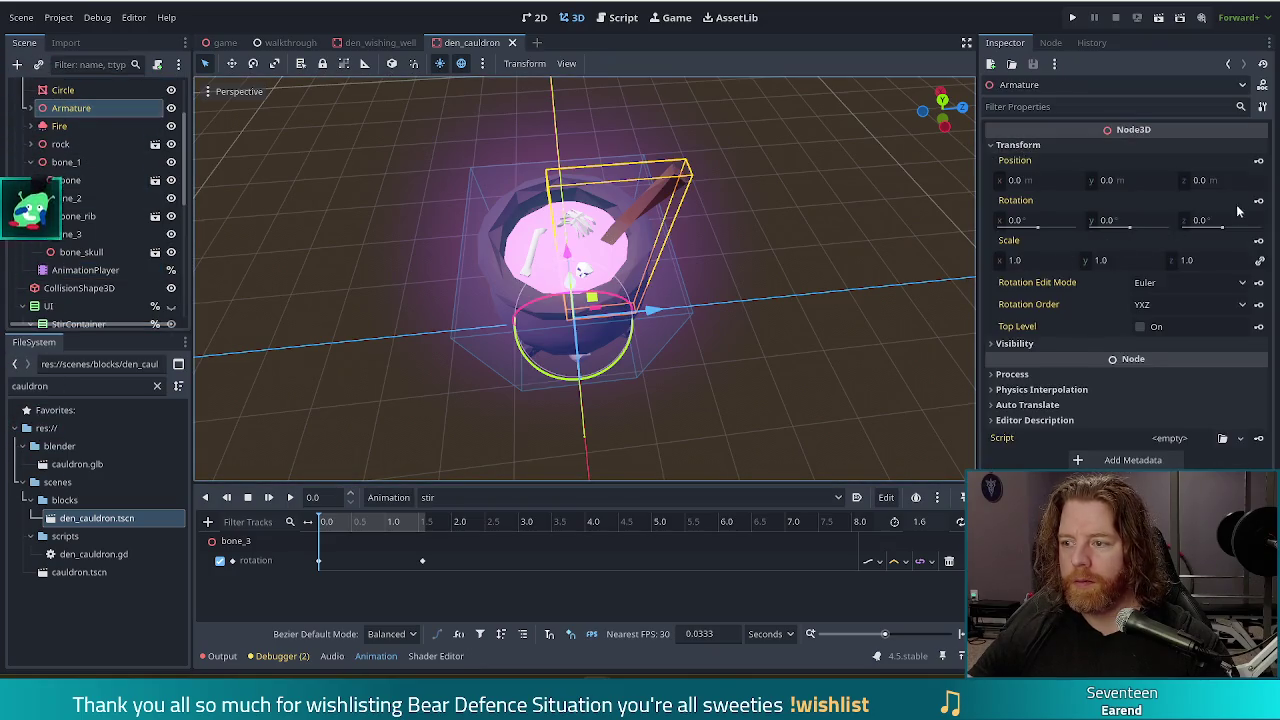
pyautogui.click(1260, 205)
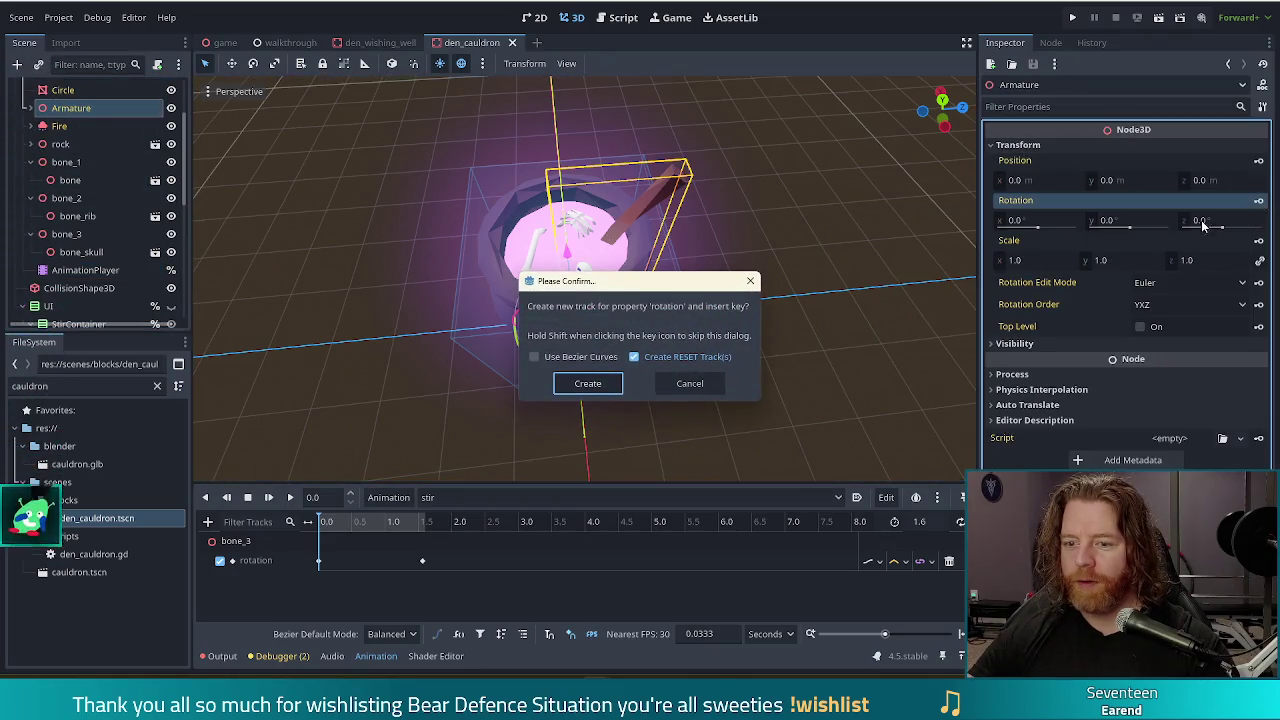
pyautogui.click(588, 380)
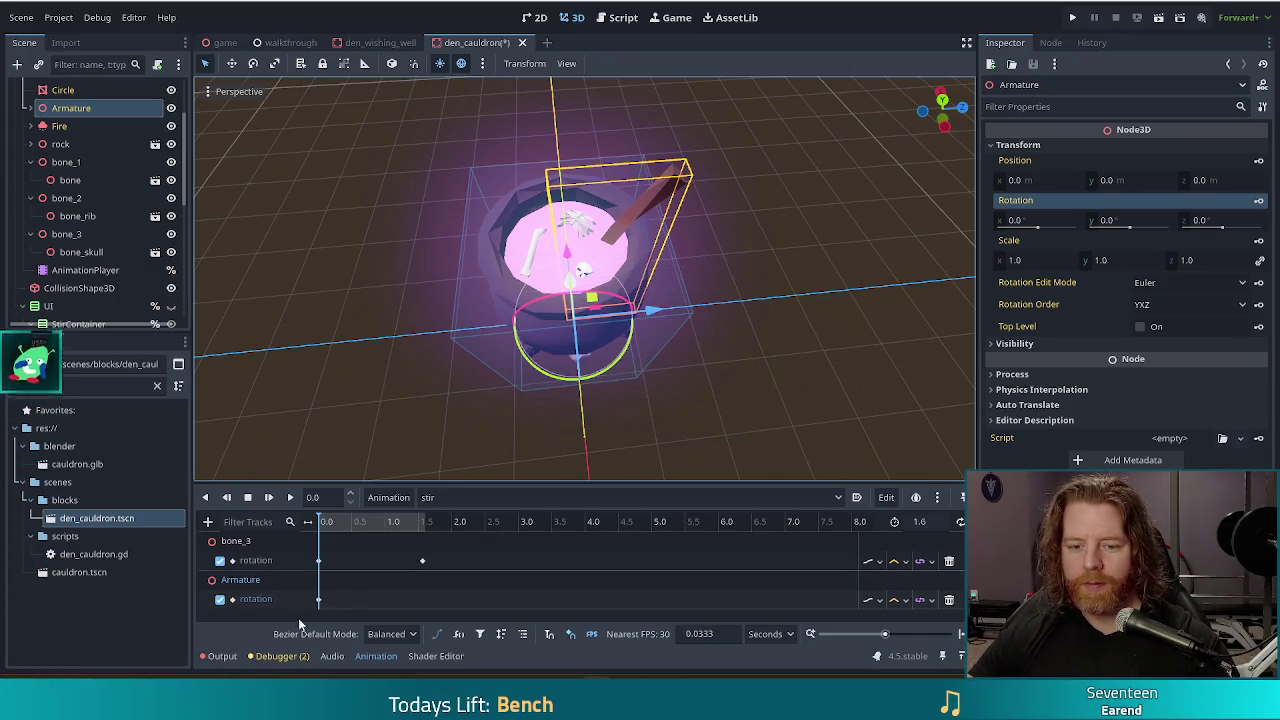
# Insert a key on the Armature rotation track with Y rotation -360°, save, and preview
pyautogui.rightClick(422, 598)
pyautogui.click(443, 610)
pyautogui.click(422, 599)
pyautogui.click(1120, 184)
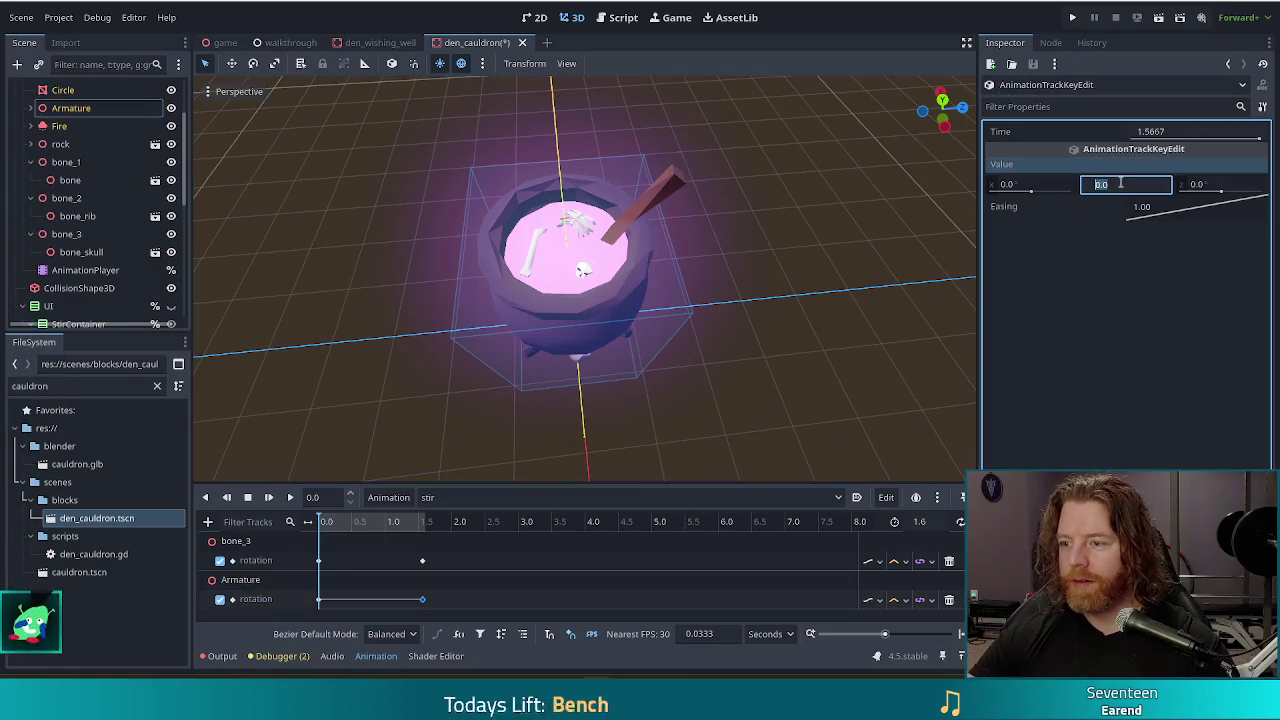
pyautogui.write('3')
pyautogui.press('Return')
pyautogui.hotkey('ctrl', 's')
pyautogui.click(271, 498)
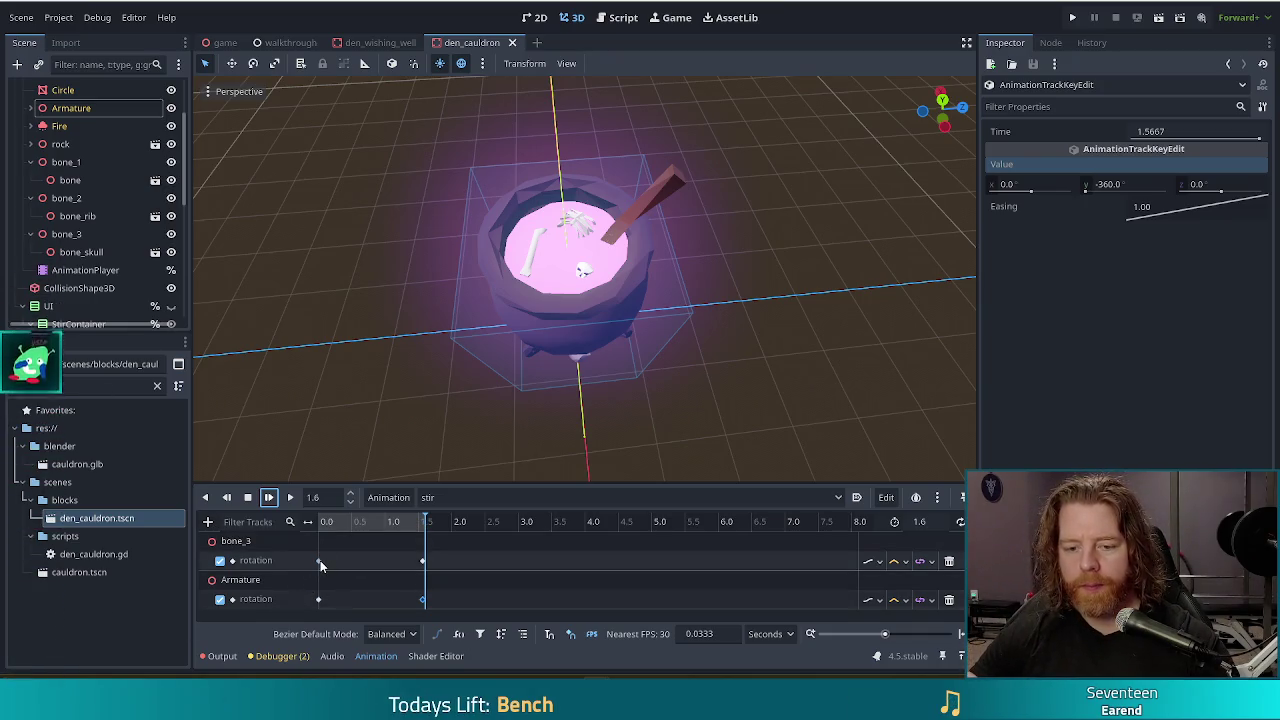
# Shift bone_3's keys later to 0.2 s and 1.7667 s, with the animation length at 20 s
pyautogui.click(319, 560)
pyautogui.moveTo(335, 565); pyautogui.dragTo(339, 565)
pyautogui.click(268, 497)
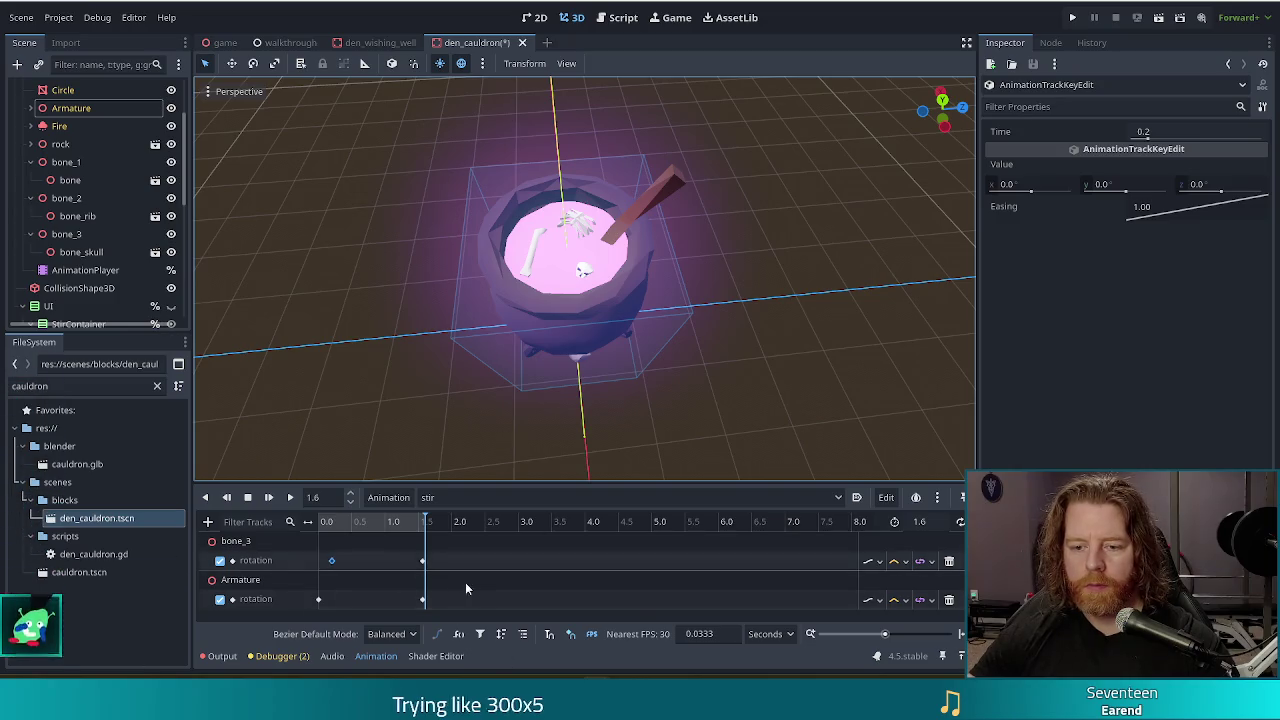
pyautogui.click(926, 521)
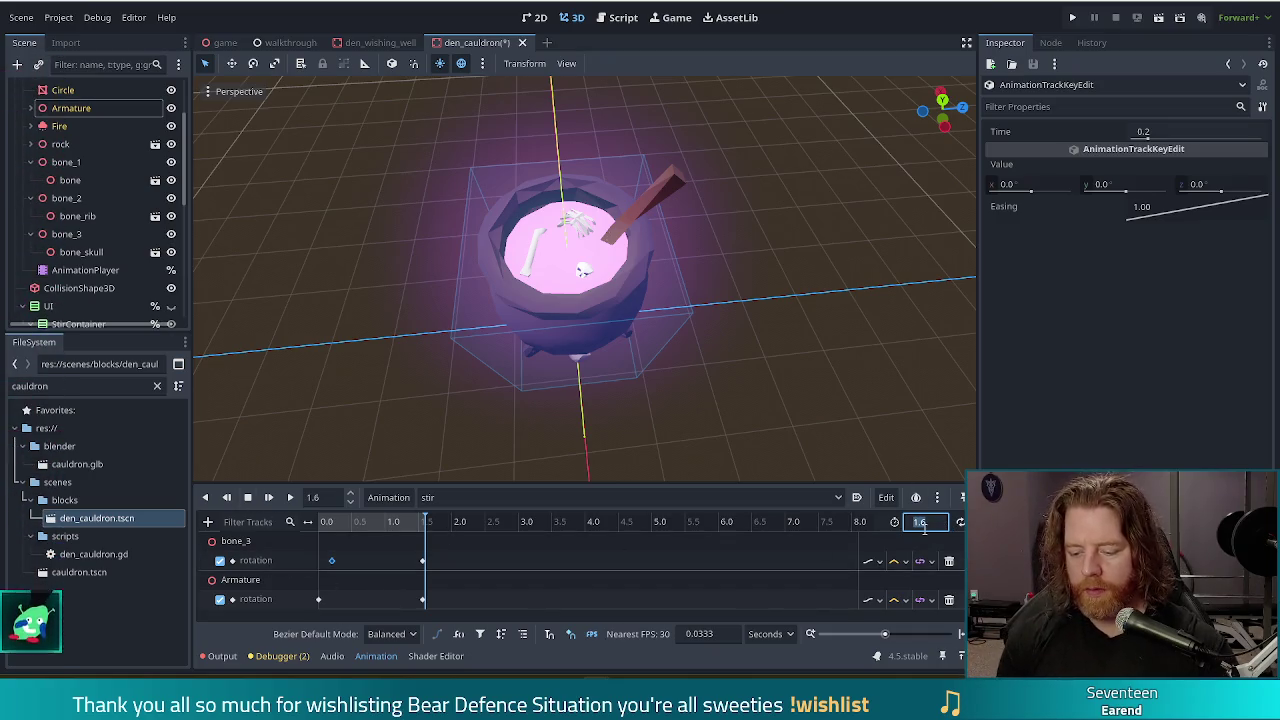
pyautogui.write('20')
pyautogui.press('Return')
pyautogui.click(422, 561)
pyautogui.moveTo(435, 568); pyautogui.dragTo(435, 568)
# Change the Armature track's interpolation mode, save, and replay the stir animation
pyautogui.click(905, 599)
pyautogui.click(904, 605)
pyautogui.click(905, 605)
pyautogui.click(913, 650)
pyautogui.hotkey('ctrl', 's')
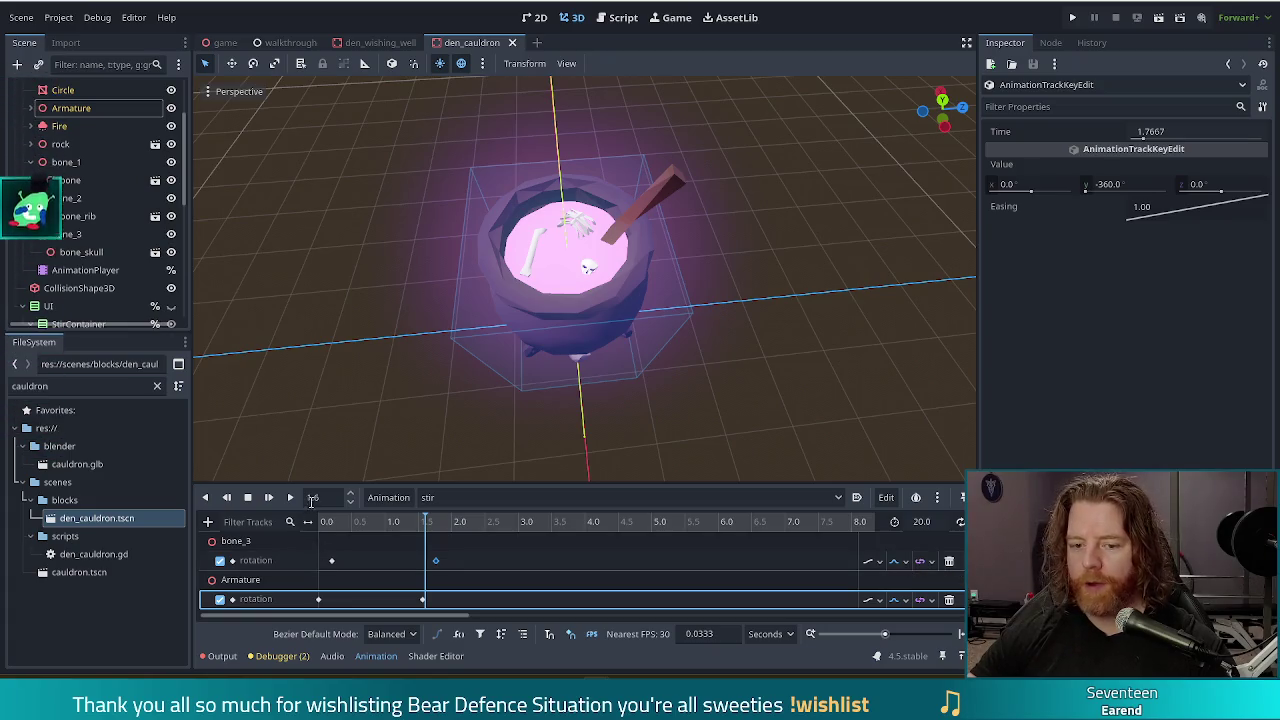
pyautogui.click(268, 497)
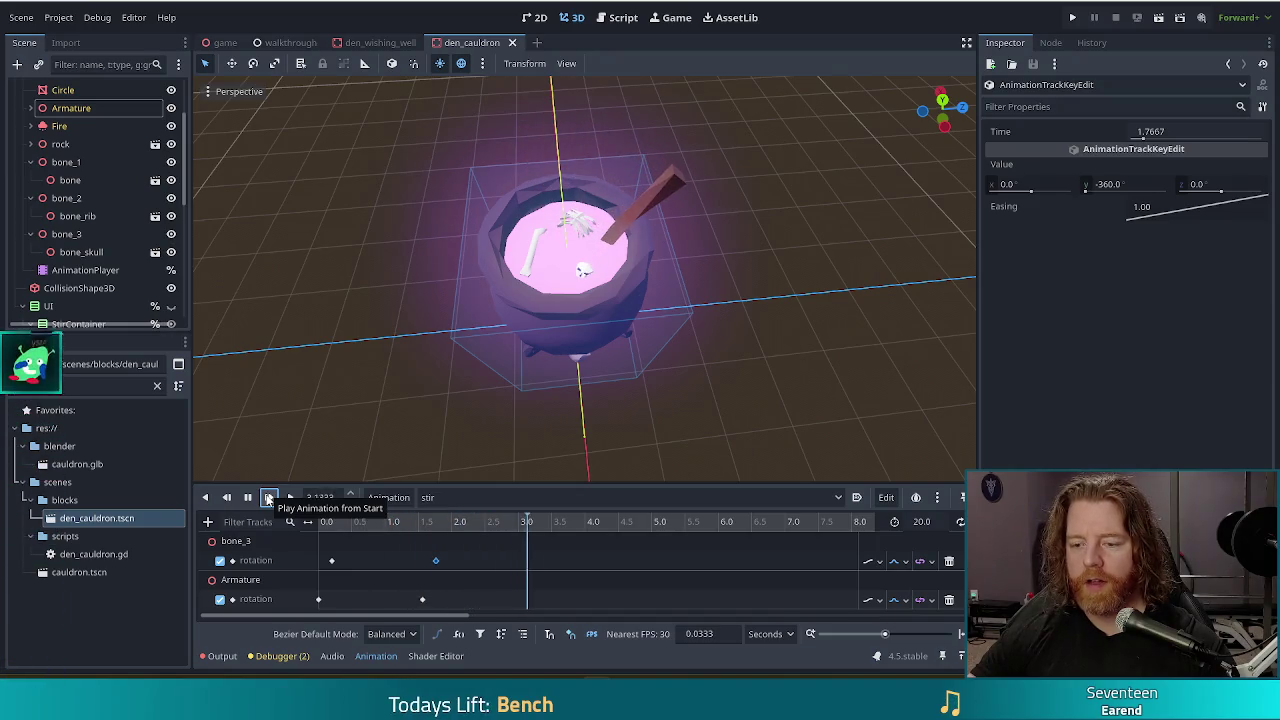
pyautogui.click(268, 497)
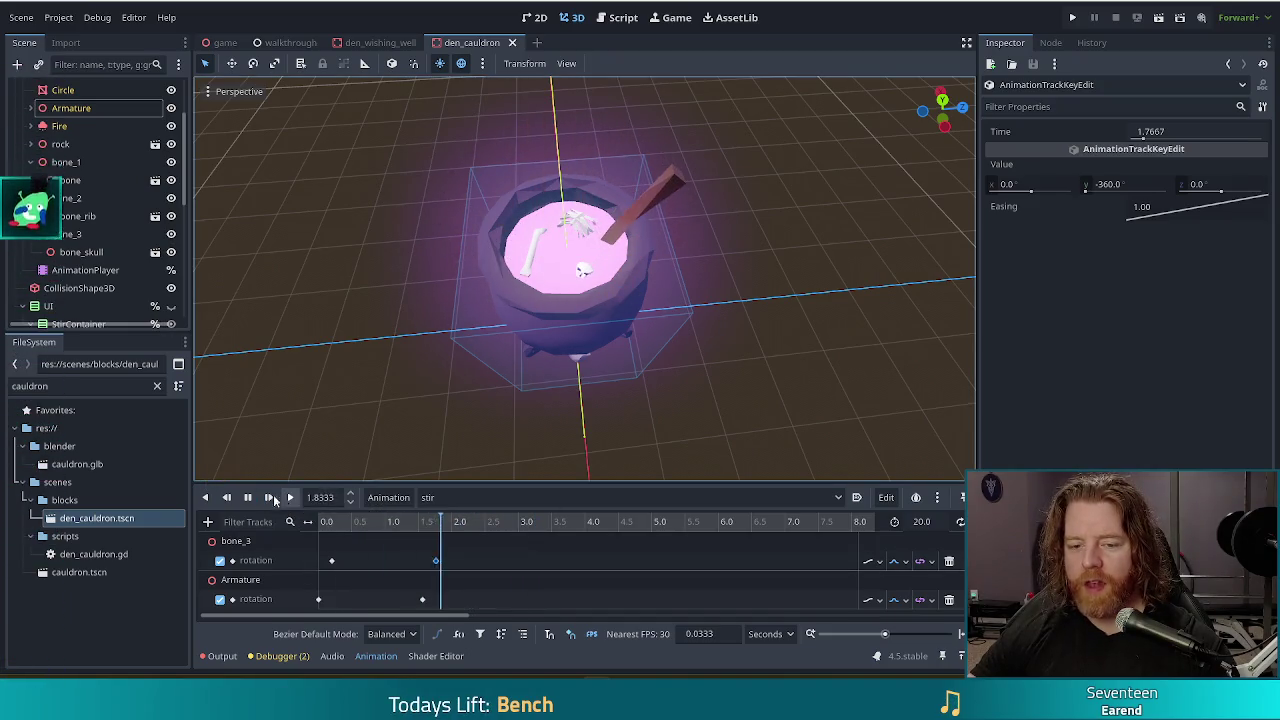
pyautogui.click(920, 521)
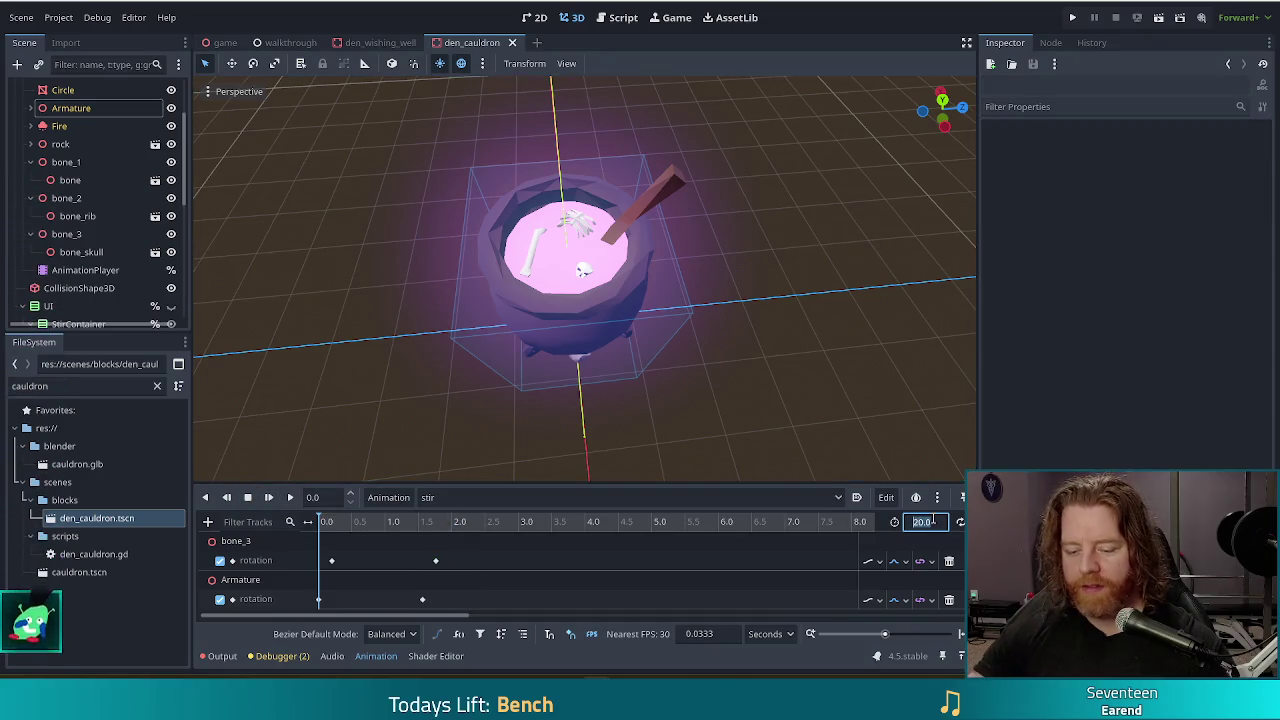
# Set the stir animation length to 2 seconds, save, and play it from the start
pyautogui.write('2')
pyautogui.press('Return')
pyautogui.hotkey('ctrl', 's')
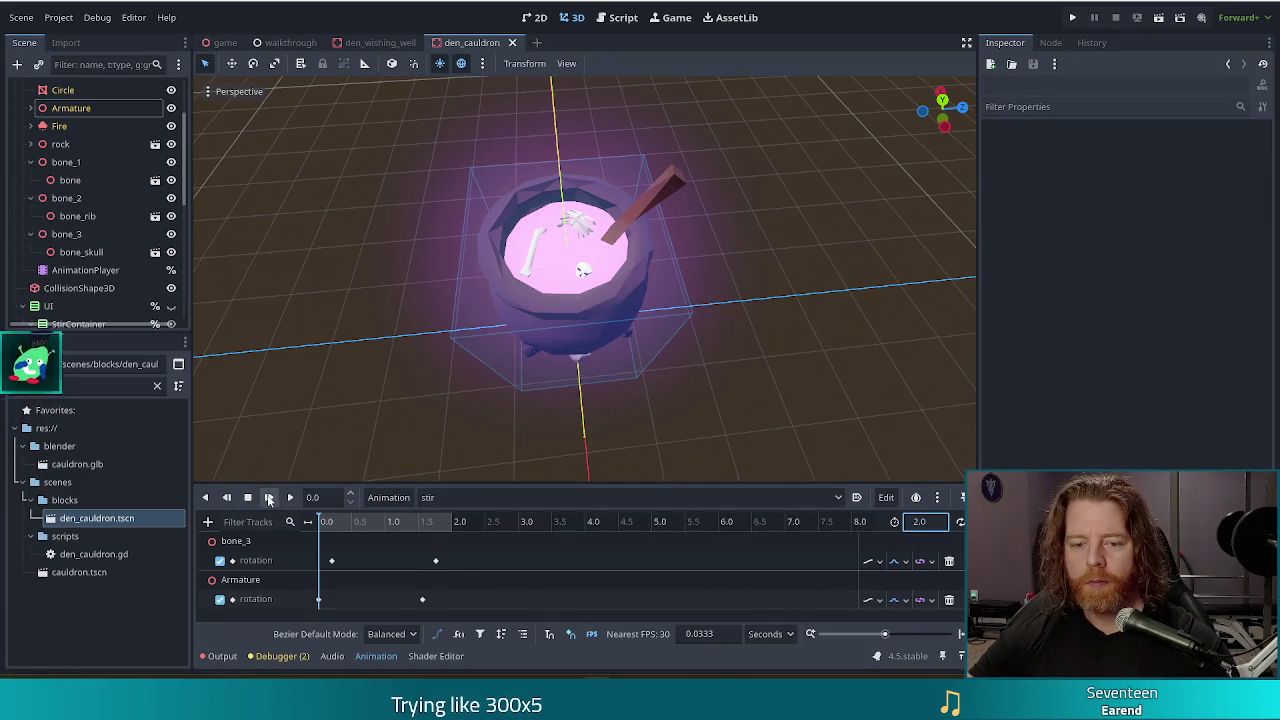
pyautogui.click(268, 497)
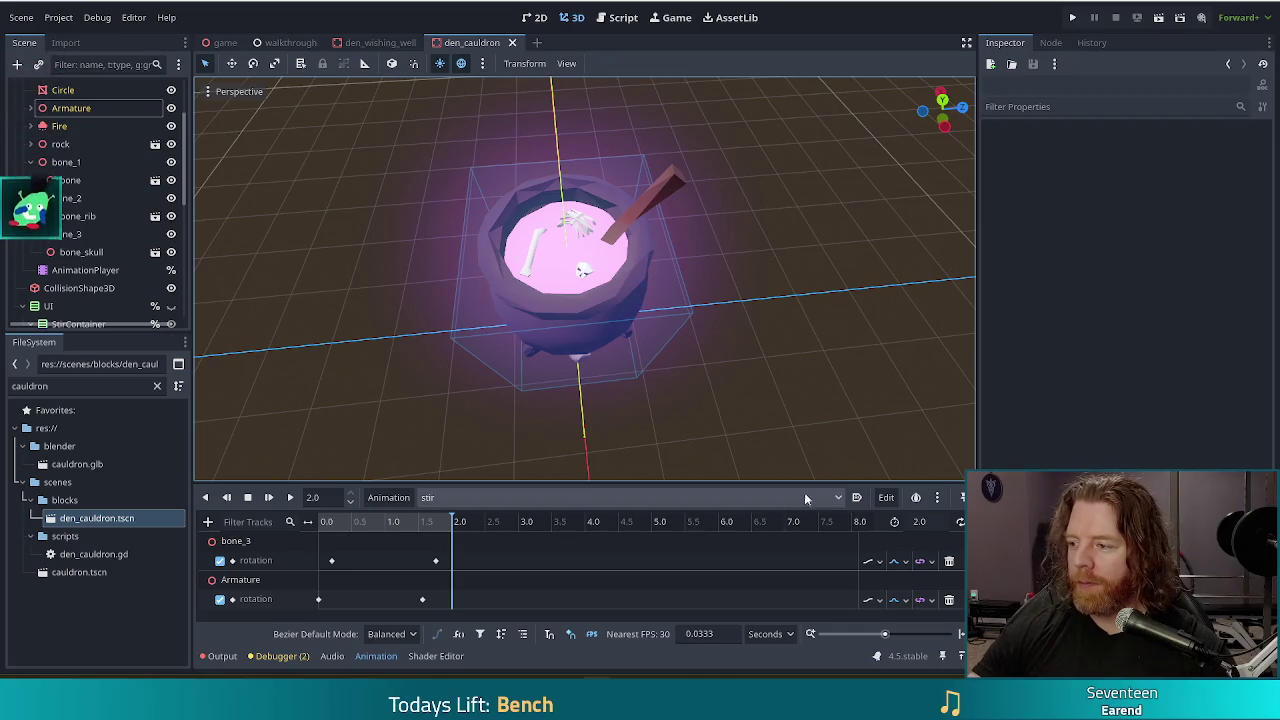
# Change the bone_3 track's interpolation and loop wrap modes, then save the scene
pyautogui.click(901, 561)
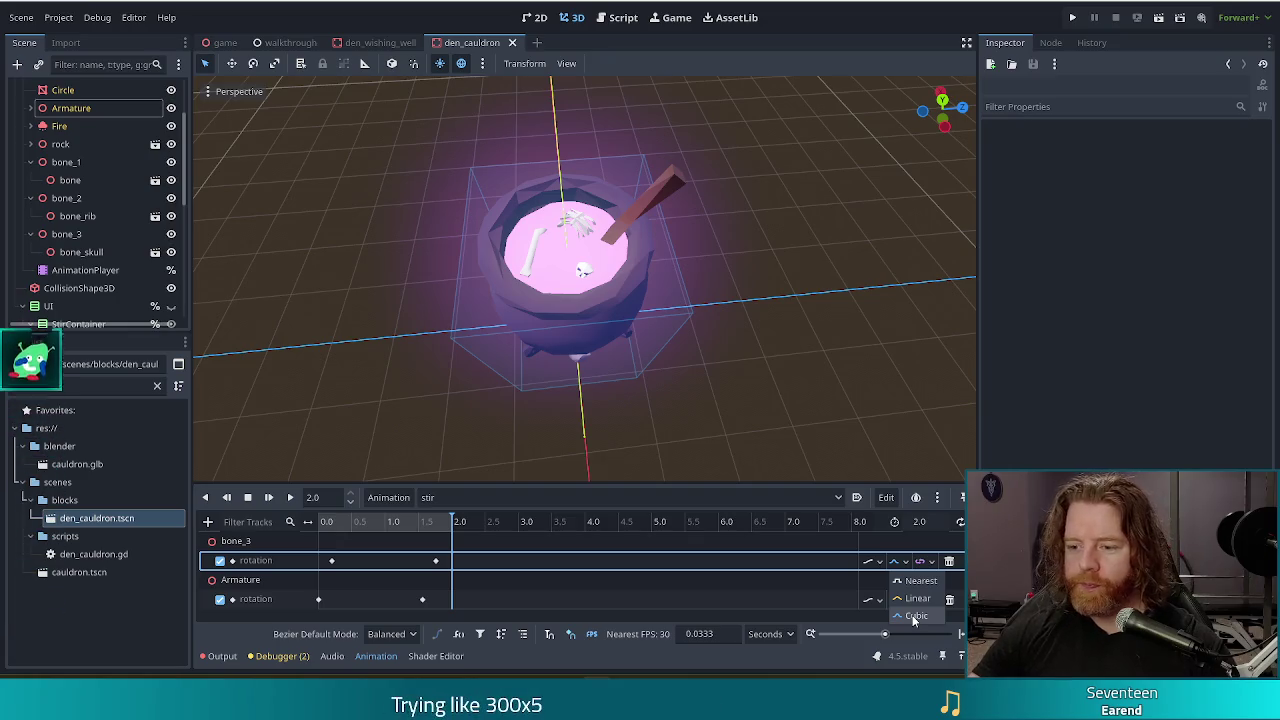
pyautogui.click(916, 582)
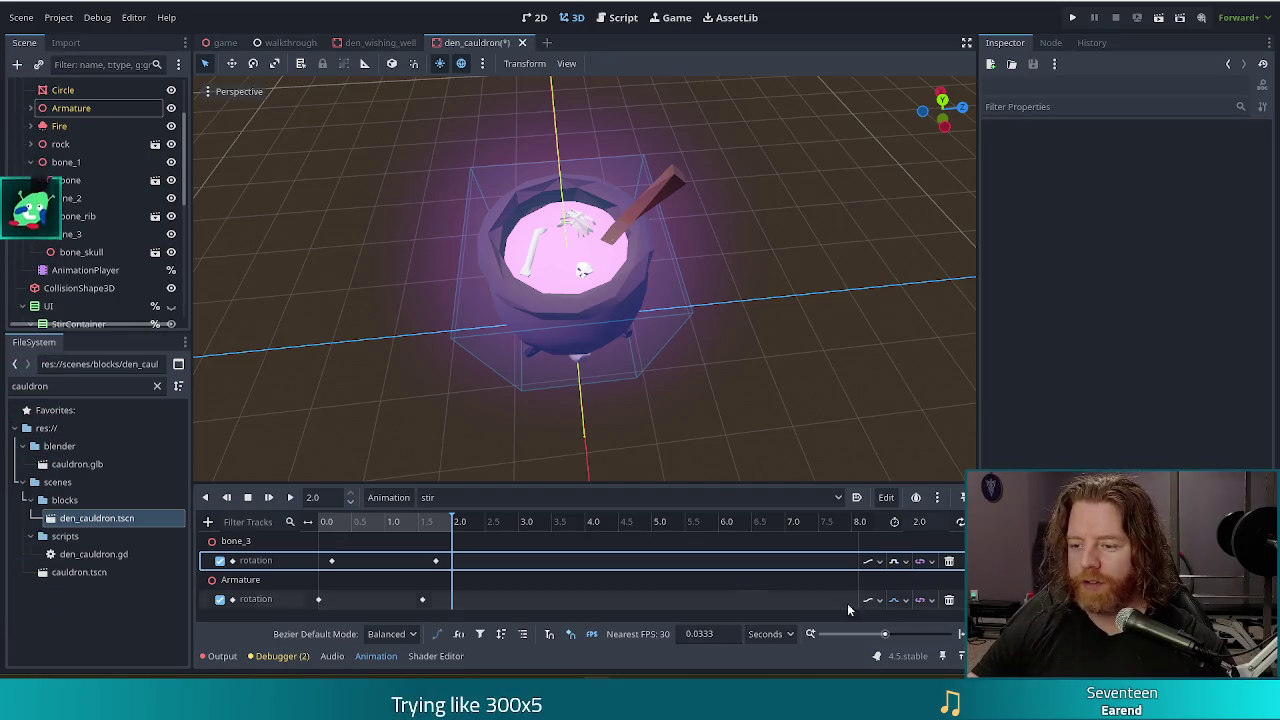
pyautogui.click(271, 498)
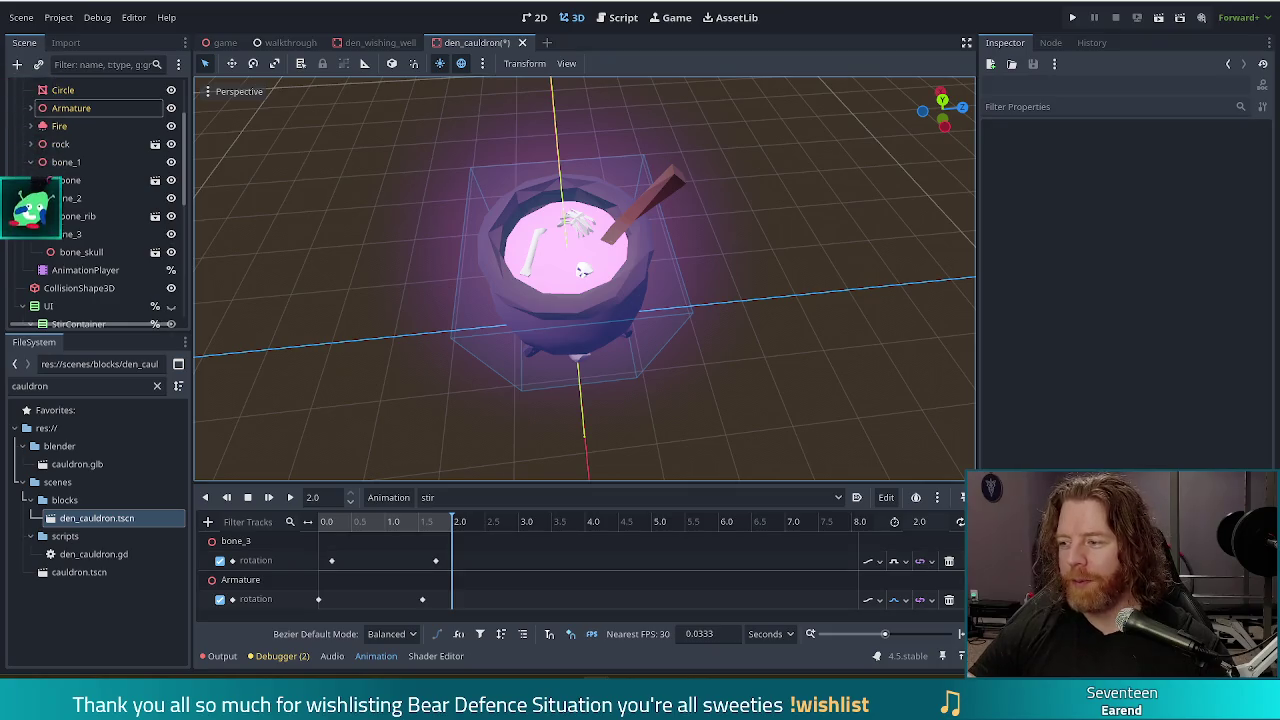
pyautogui.click(922, 562)
pyautogui.click(903, 565)
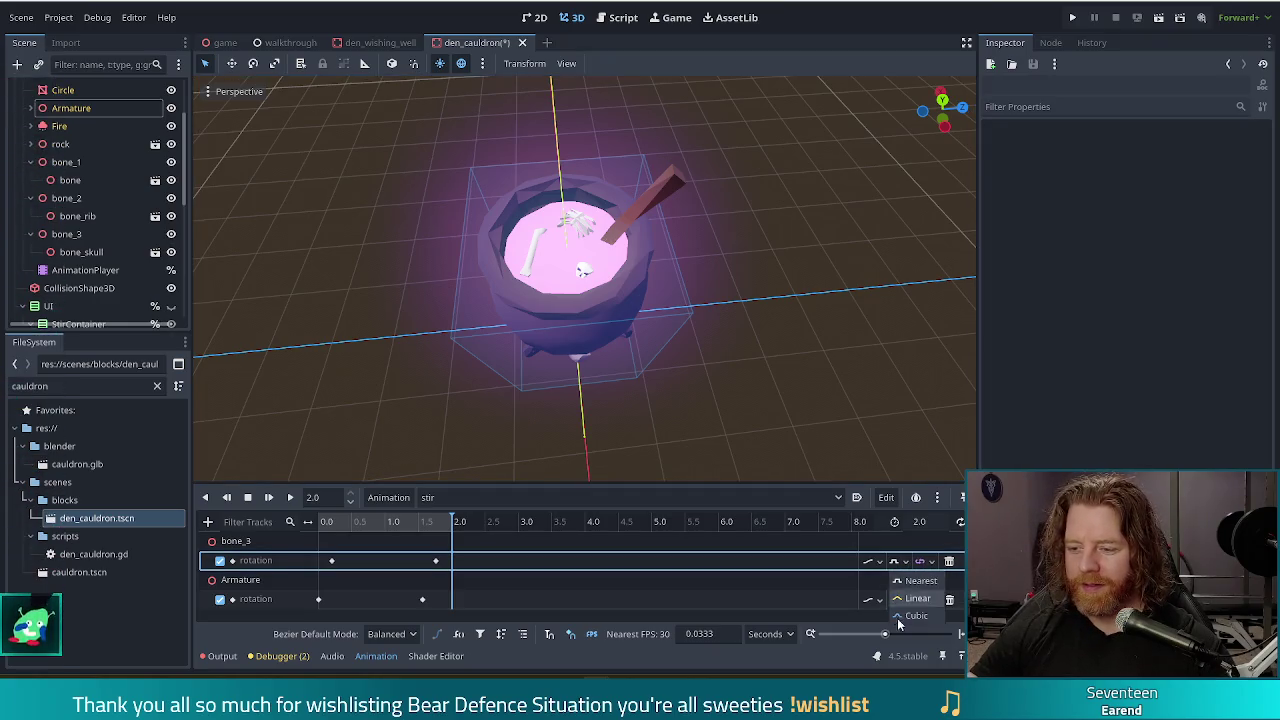
pyautogui.click(896, 616)
pyautogui.hotkey('ctrl', 's')
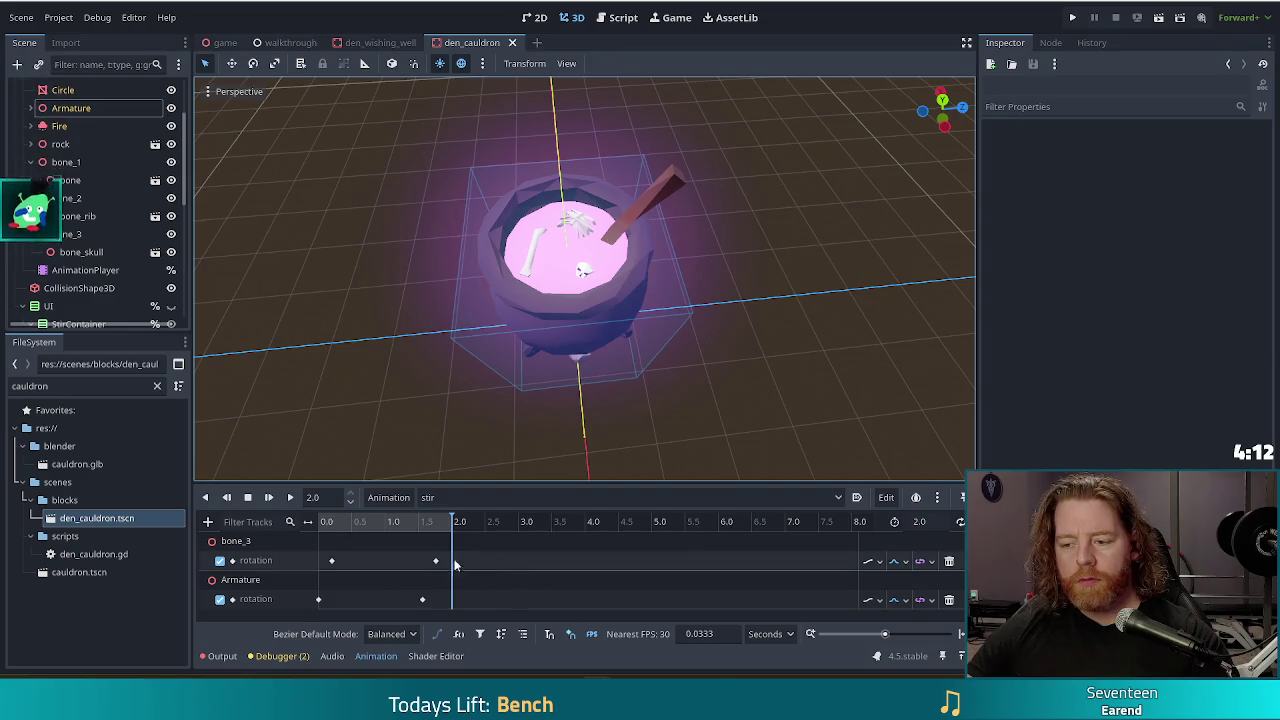
pyautogui.click(211, 560)
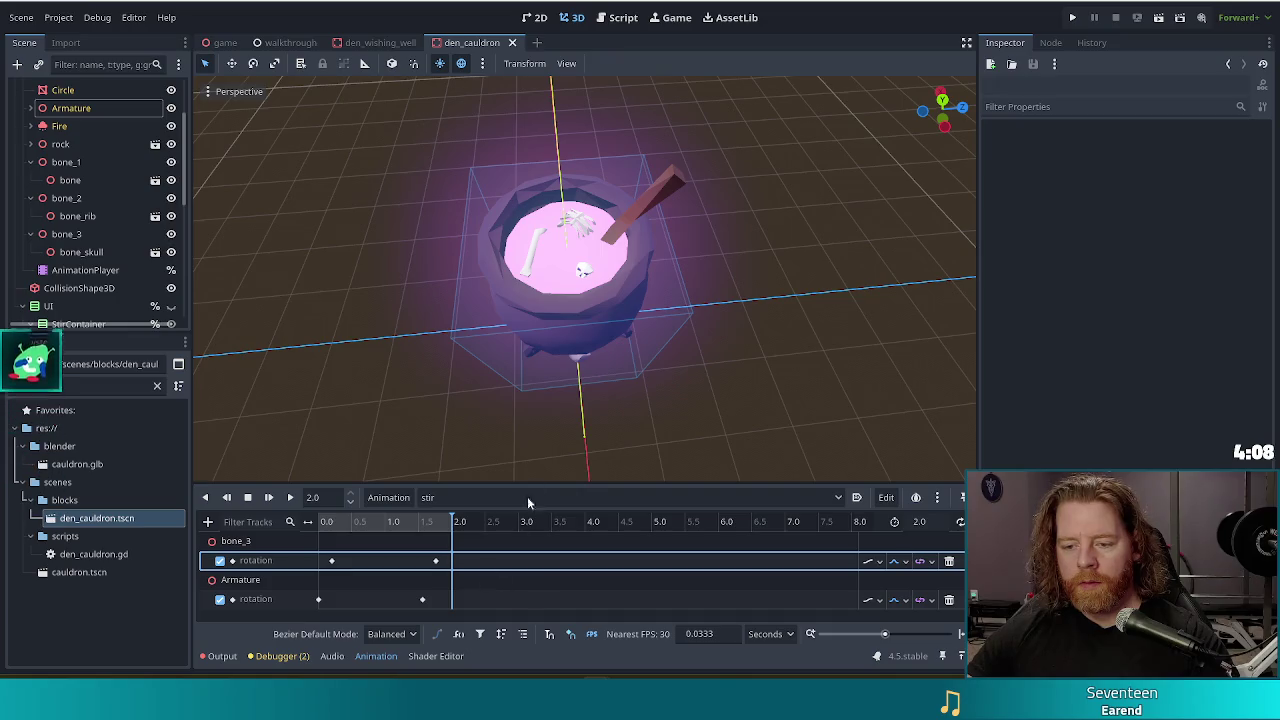
# Drag the splitter upward so the Animation timeline panel is taller than before
pyautogui.moveTo(569, 485); pyautogui.dragTo(541, 347)
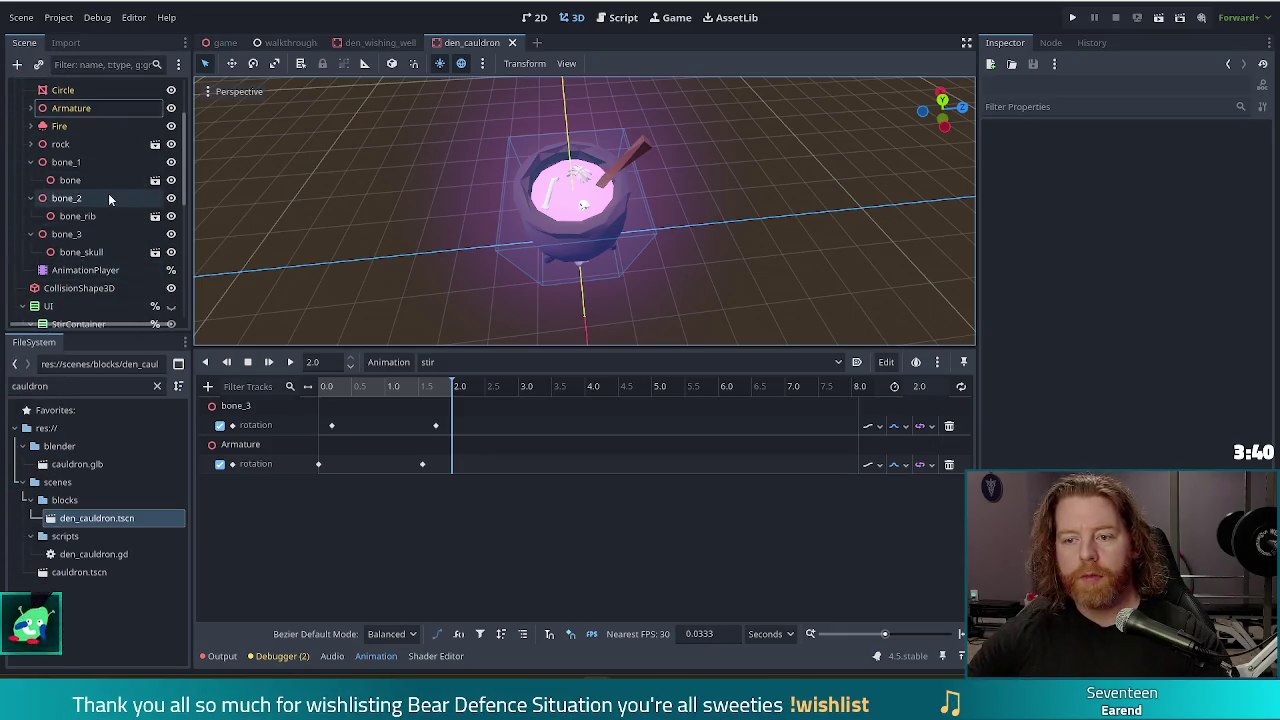
# Select bone_2, expand its Transform, and create a rotation track keyed at 2.0 s
pyautogui.click(110, 199)
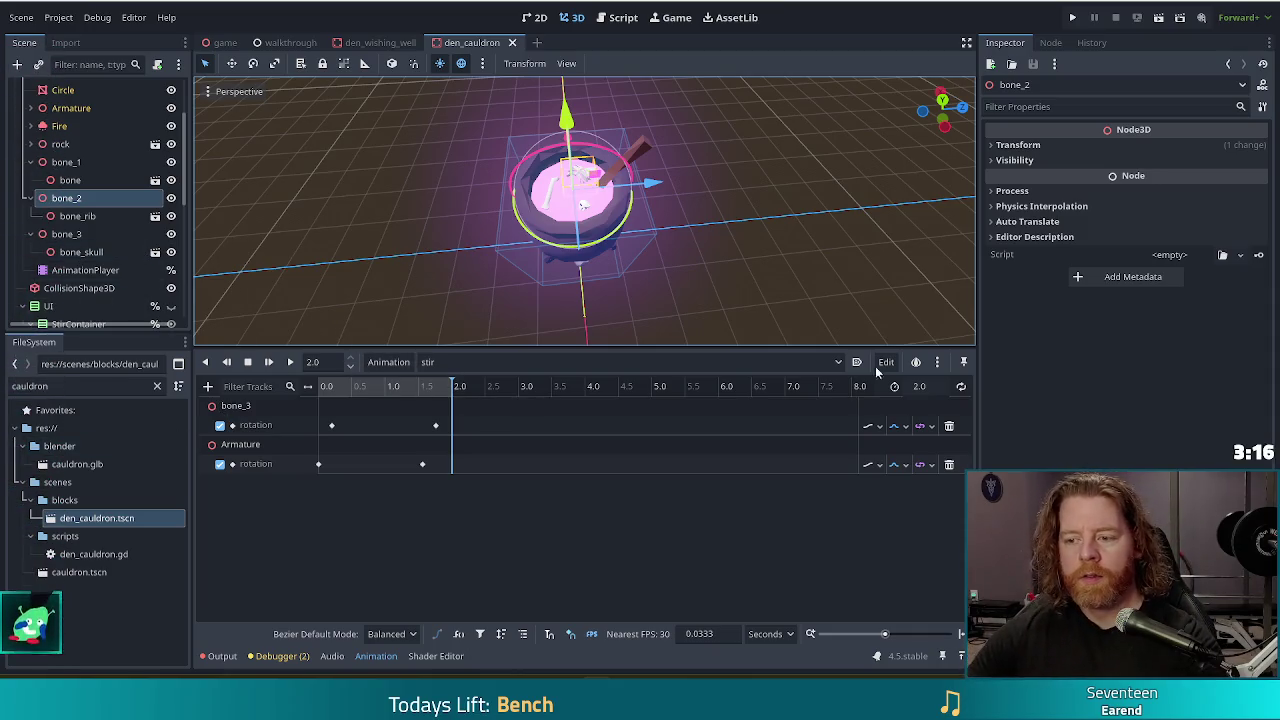
pyautogui.click(1018, 144)
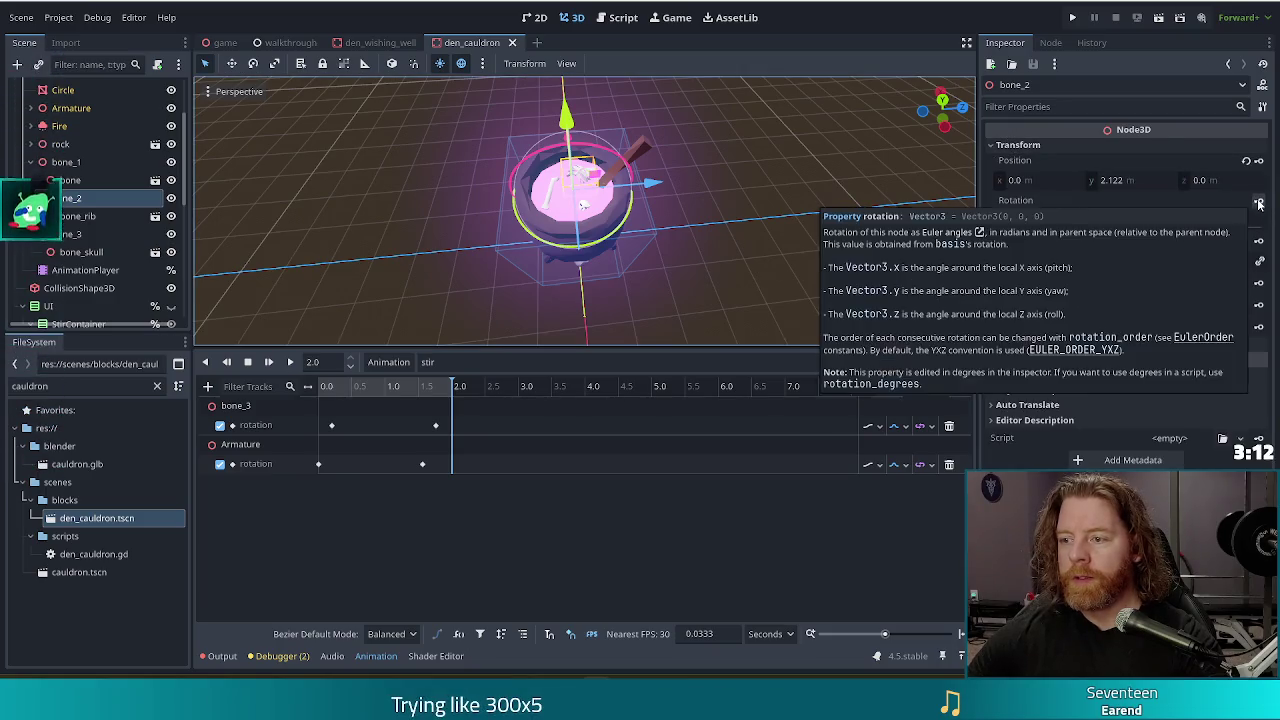
pyautogui.click(1259, 203)
pyautogui.click(563, 382)
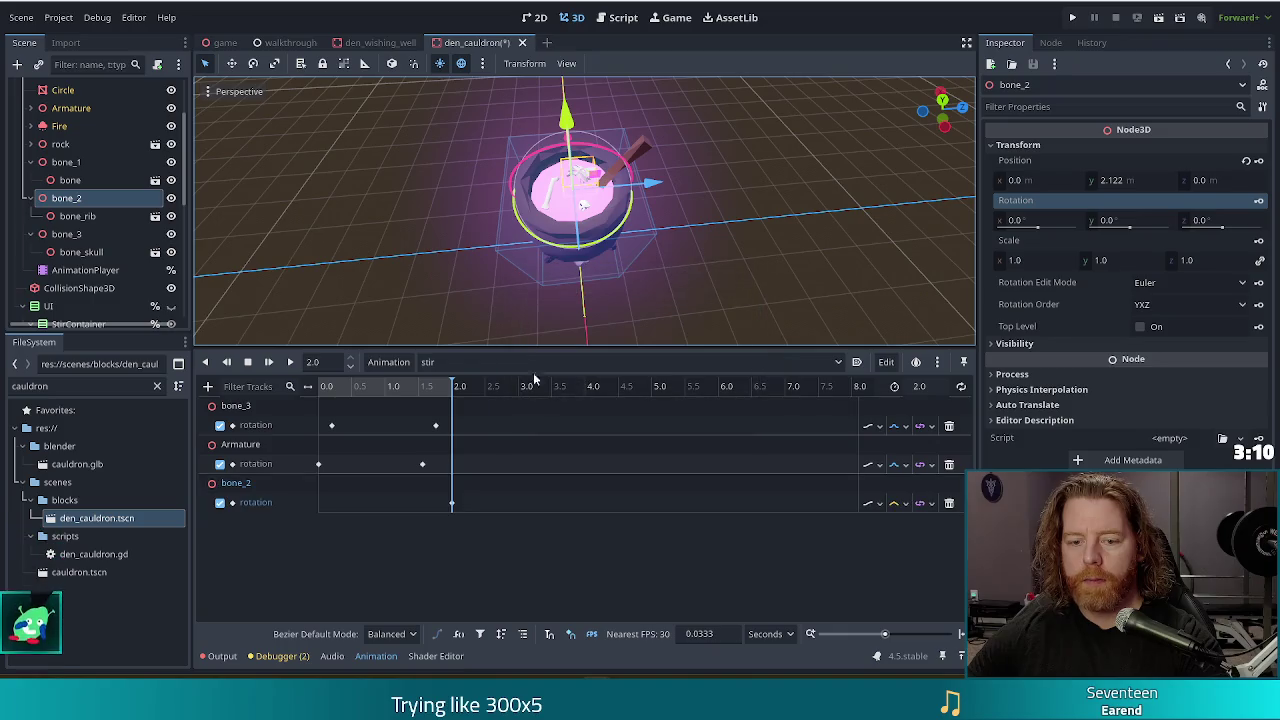
# Slide bone_2's rotation key from 2.0 s to the timeline start, then forward to about 0.5667 s
pyautogui.click(66, 162)
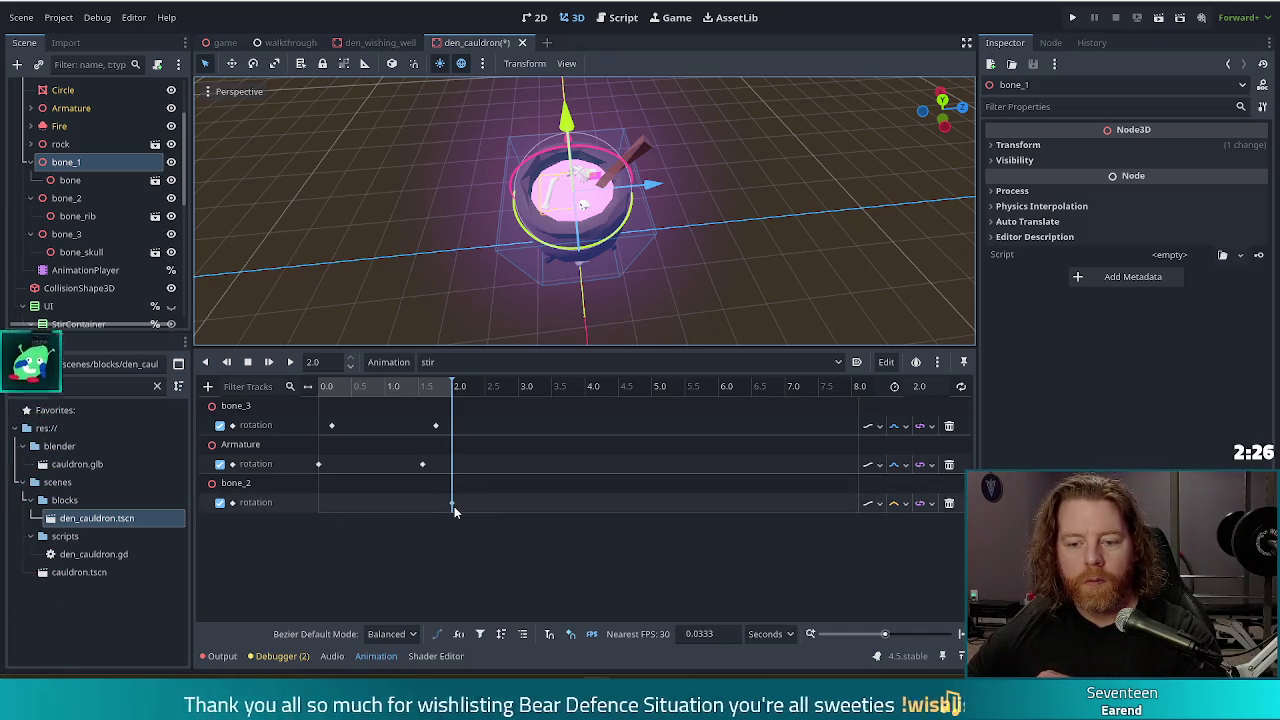
pyautogui.moveTo(453, 505)
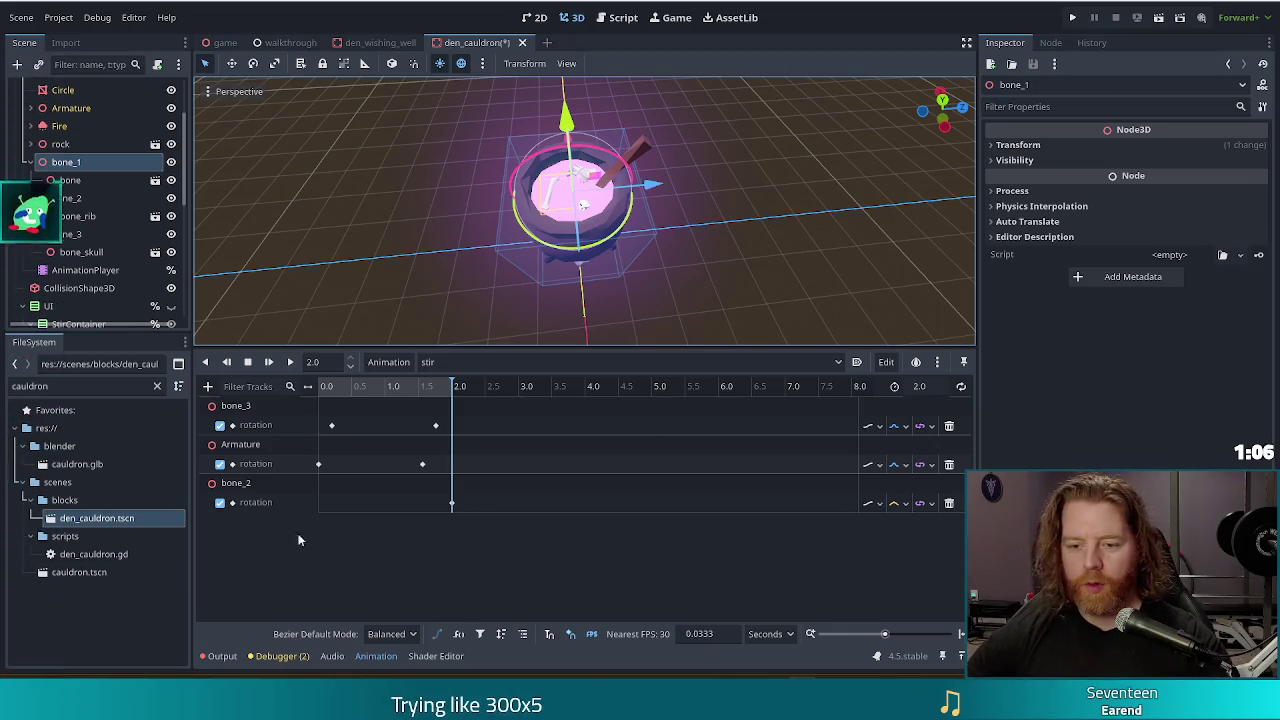
pyautogui.moveTo(451, 503); pyautogui.dragTo(337, 507)
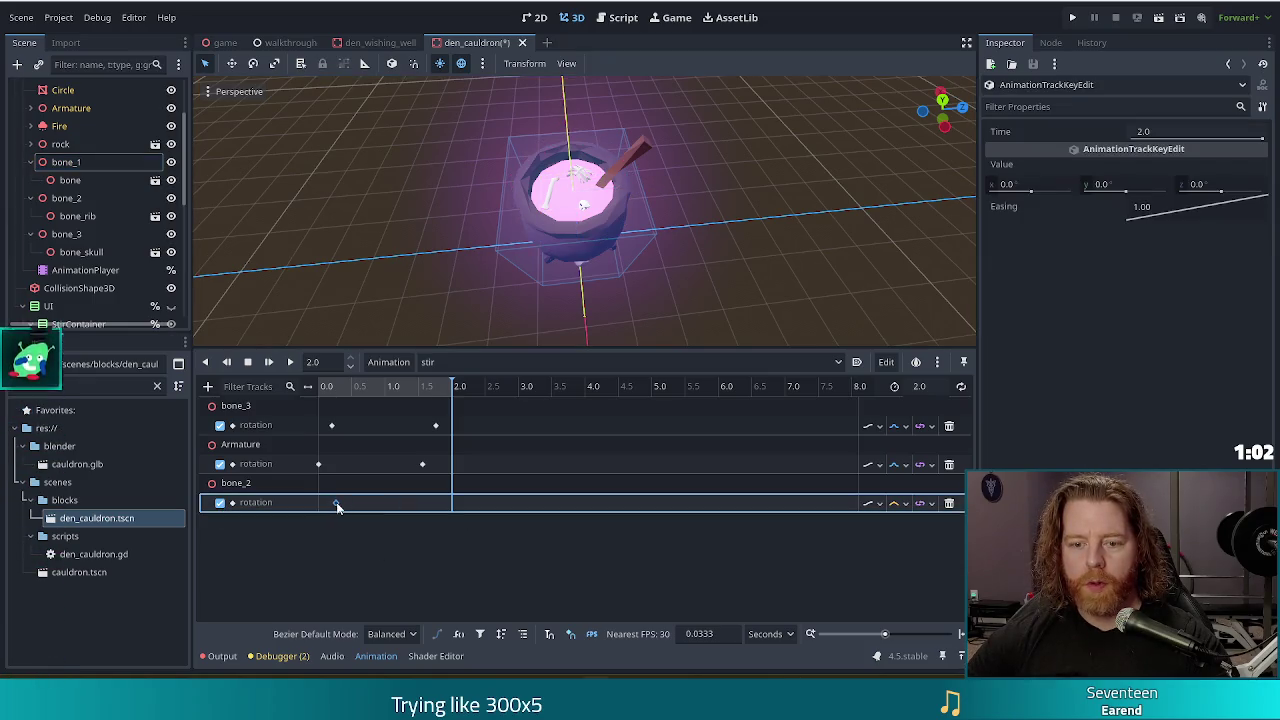
pyautogui.moveTo(337, 507); pyautogui.dragTo(363, 510)
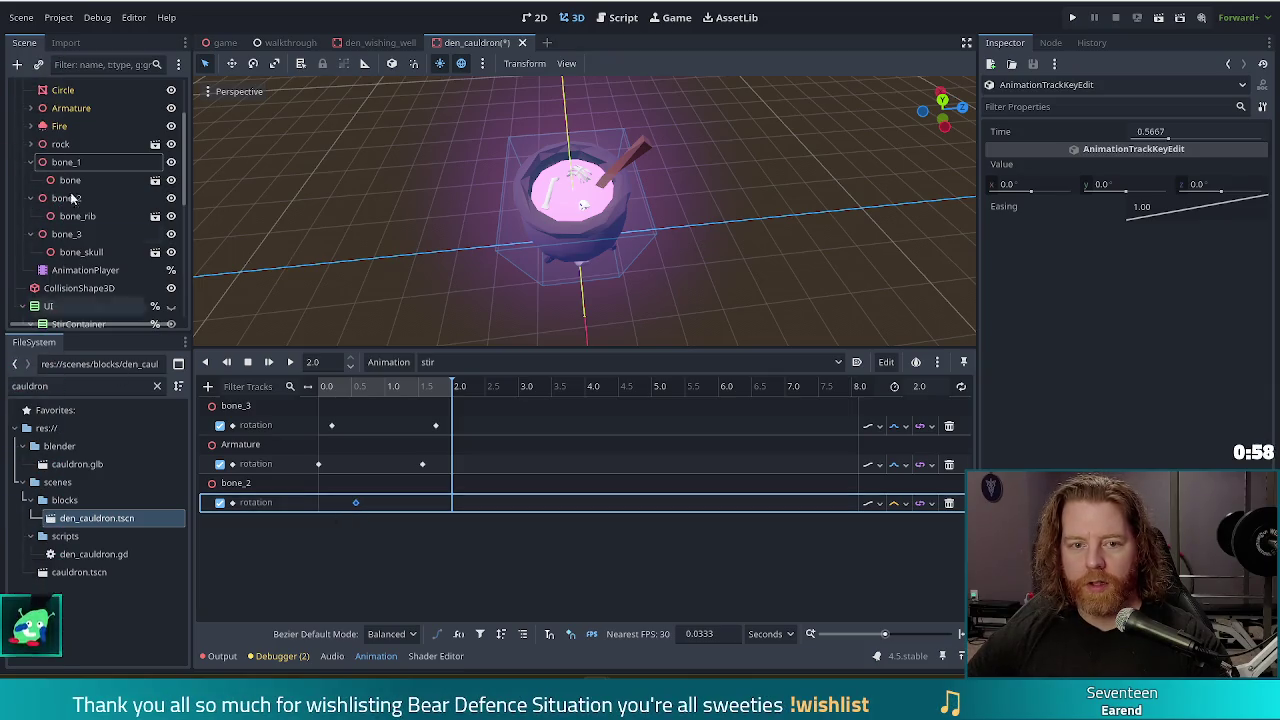
pyautogui.click(66, 162)
# Key bone_1's rotation to create its rotation track in the stir animation
pyautogui.click(1057, 147)
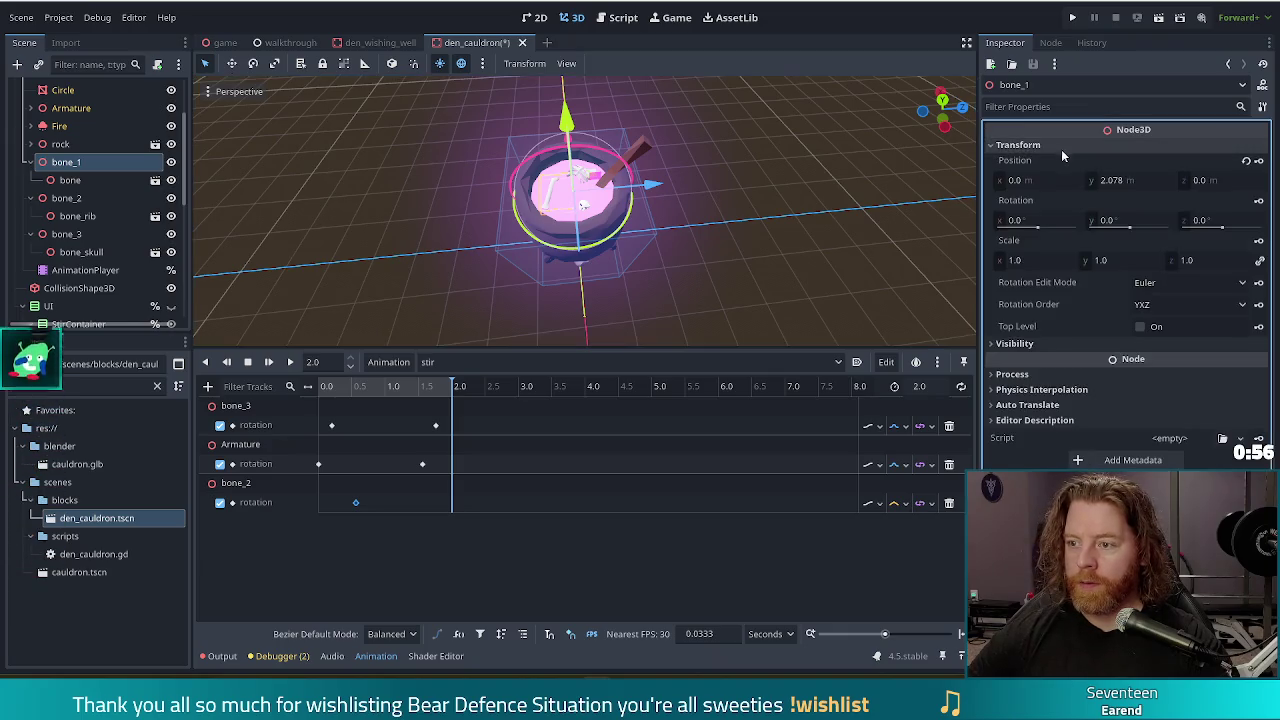
pyautogui.click(1258, 201)
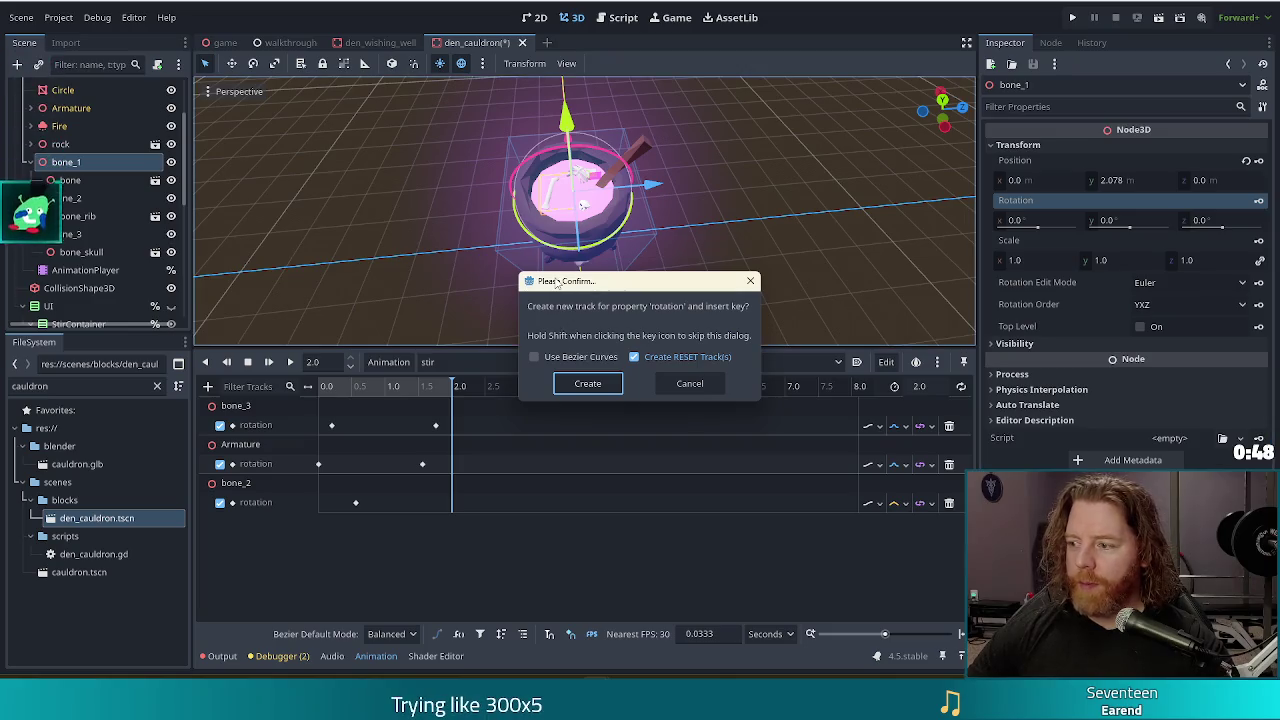
pyautogui.click(588, 383)
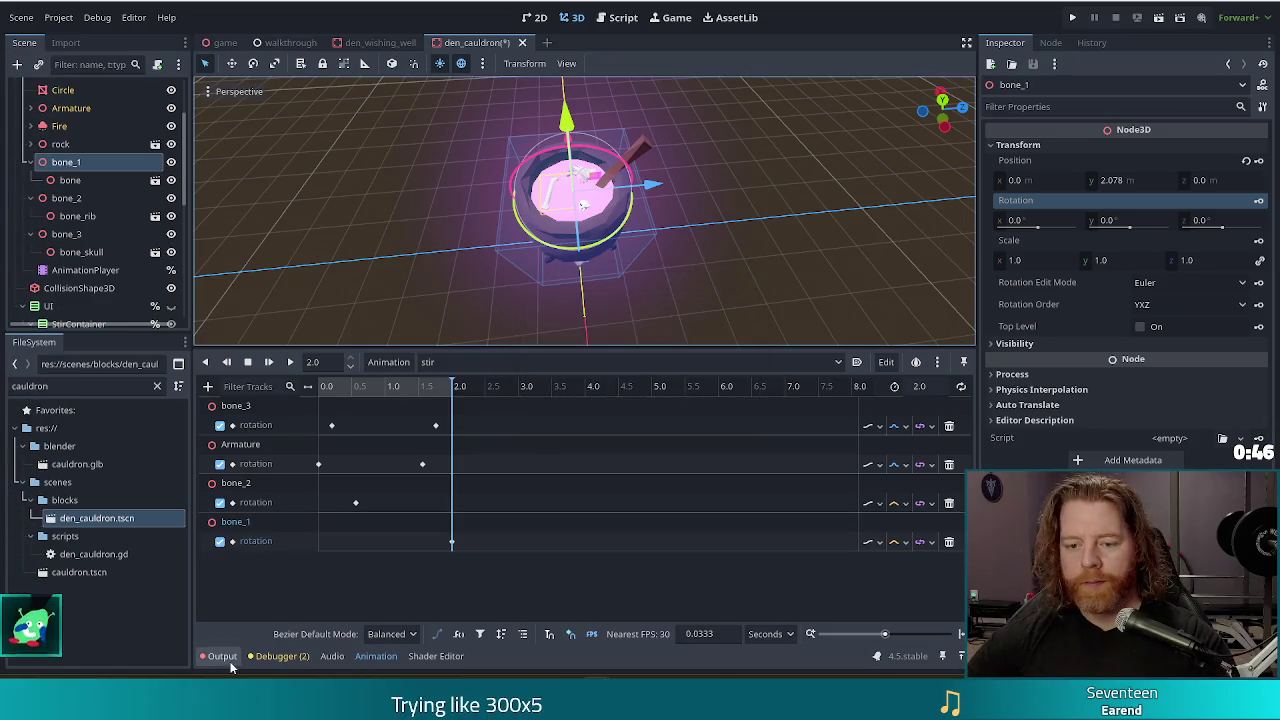
# Move bone_1's key near the start and bone_2's starting key earlier to 0.4 s
pyautogui.moveTo(450, 540); pyautogui.dragTo(355, 541)
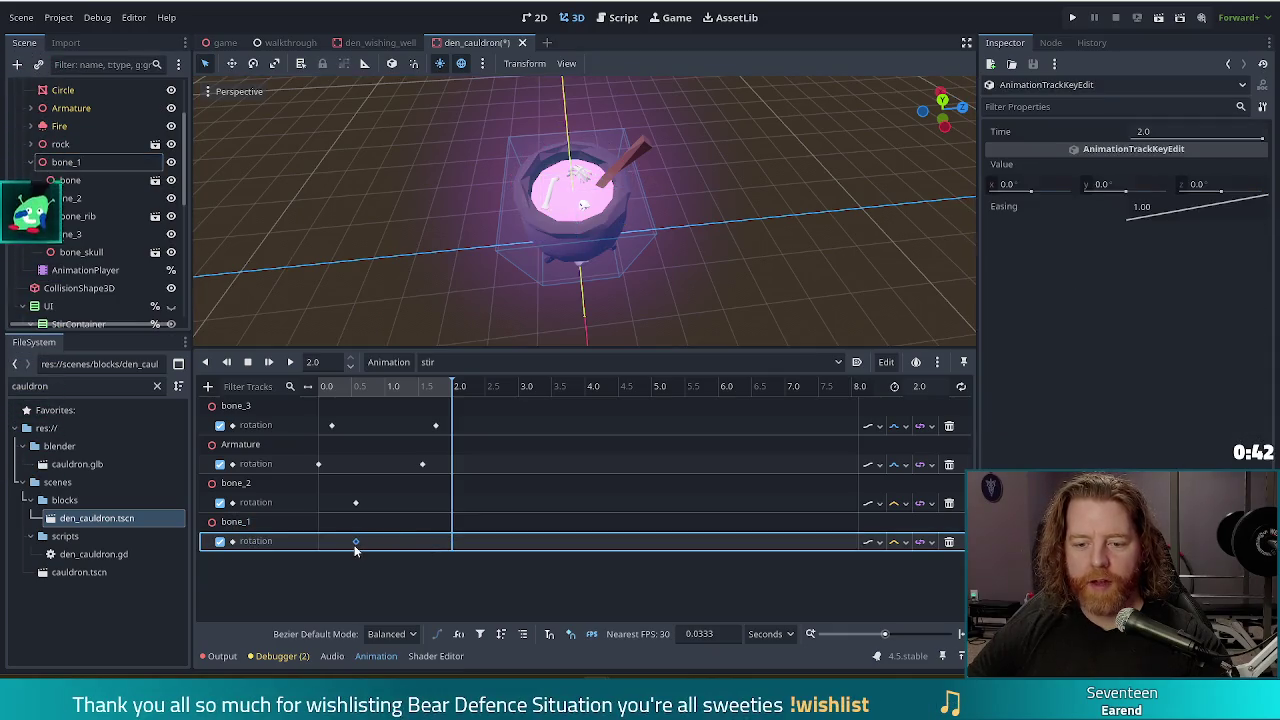
pyautogui.moveTo(356, 510); pyautogui.dragTo(344, 506)
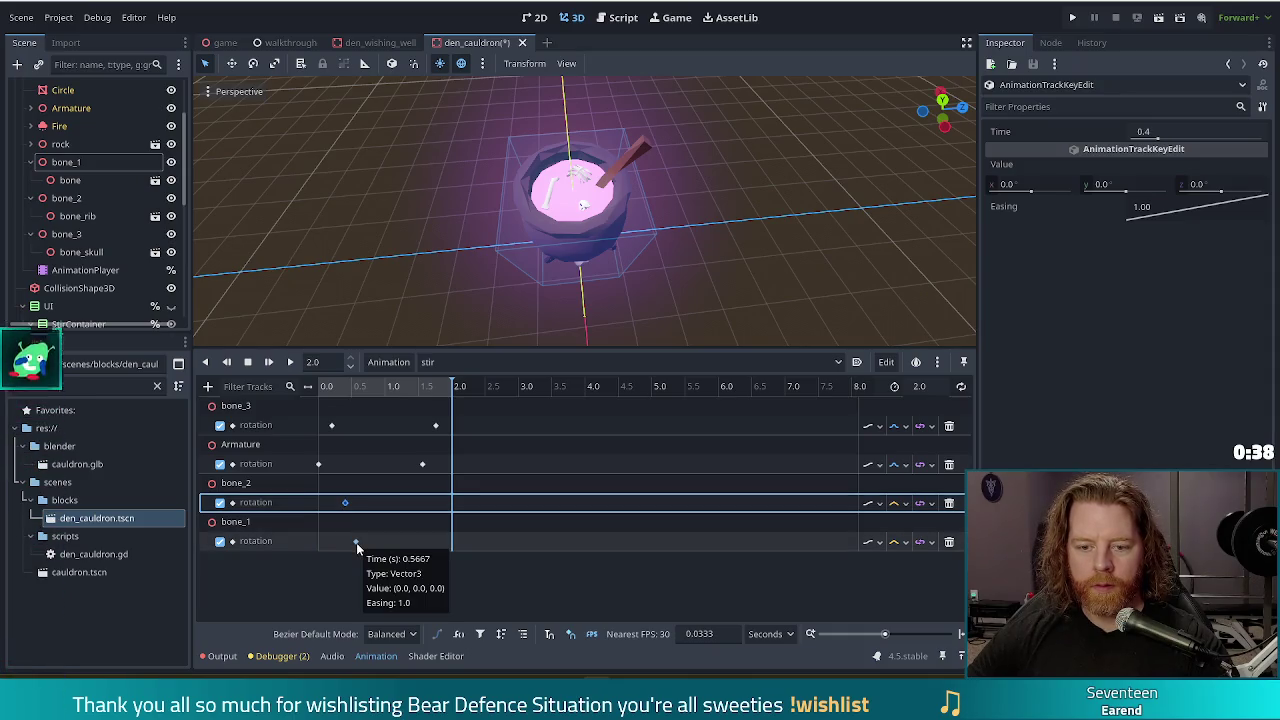
pyautogui.click(208, 464)
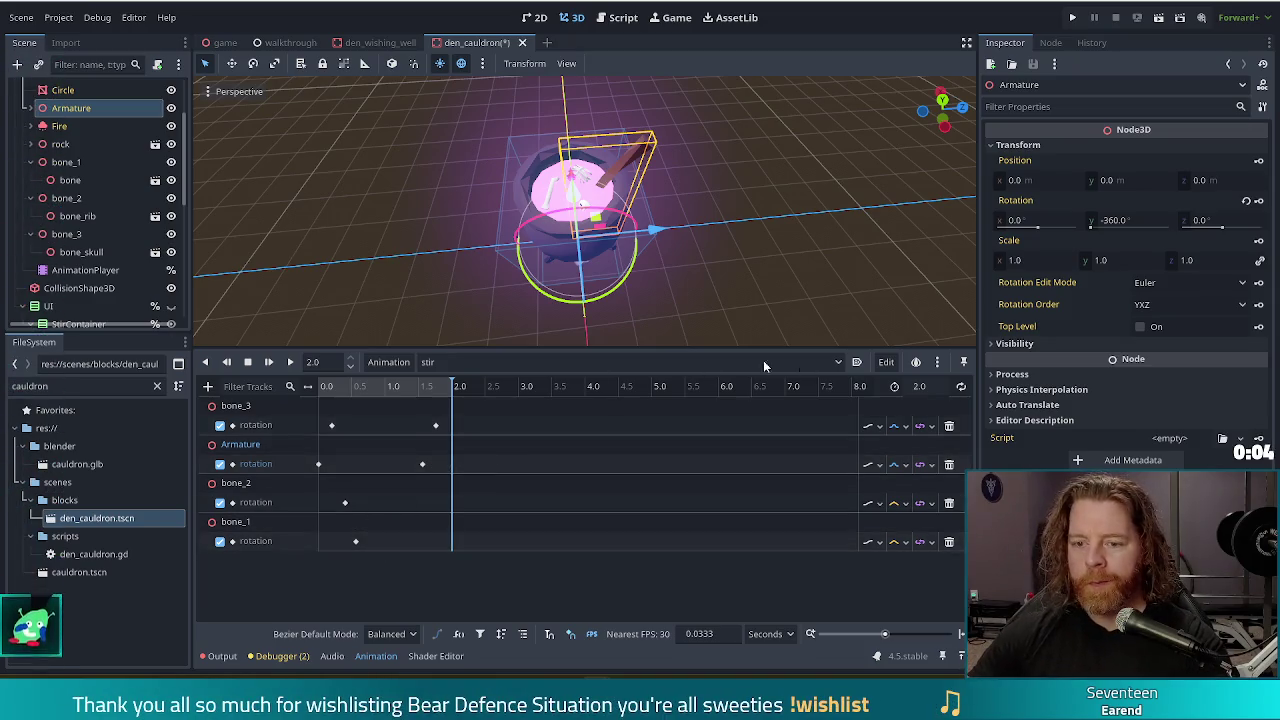
# Enter 3 as the stir animation length and delete the Armature rotation track
pyautogui.click(924, 387)
pyautogui.write('3')
pyautogui.press('Return')
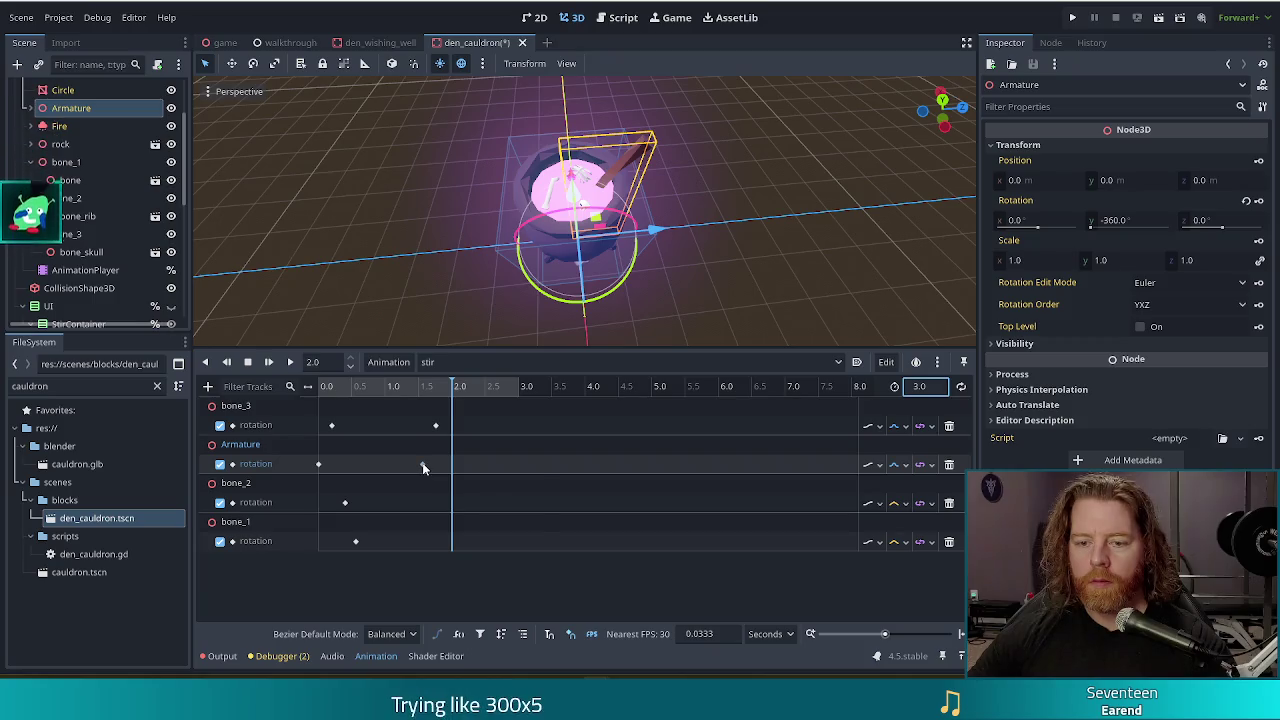
pyautogui.moveTo(422, 466)
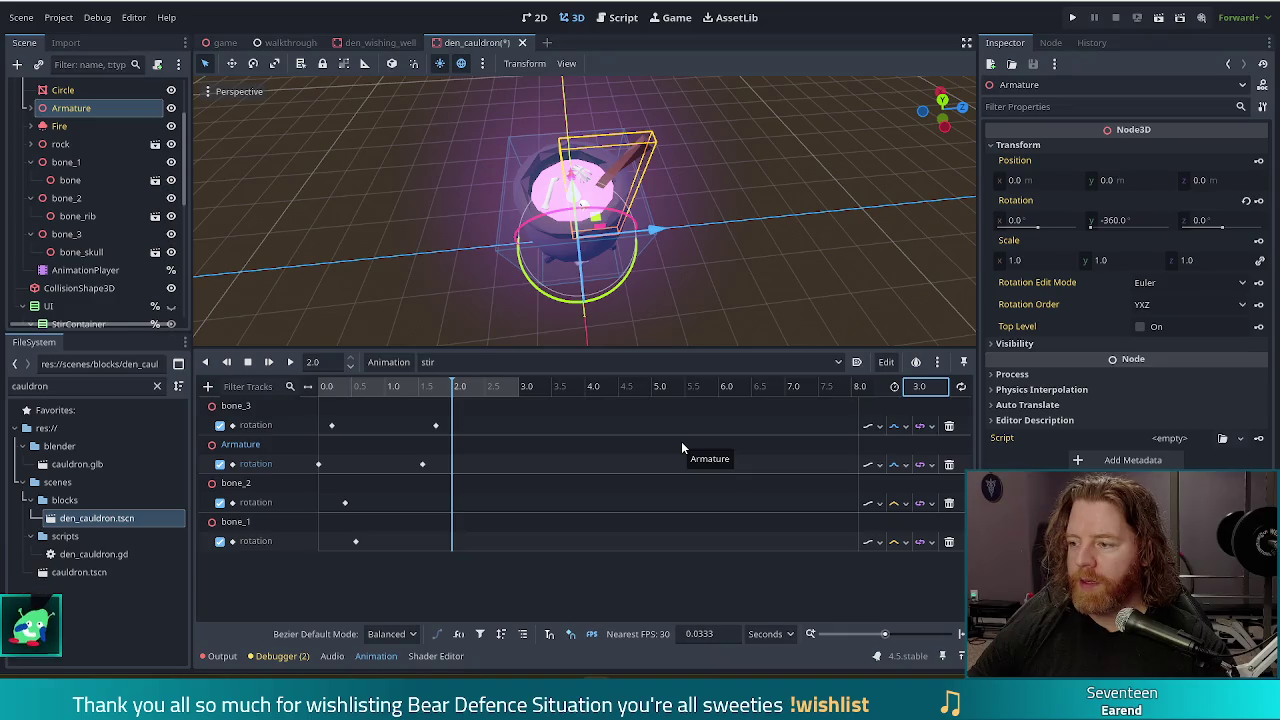
pyautogui.click(949, 464)
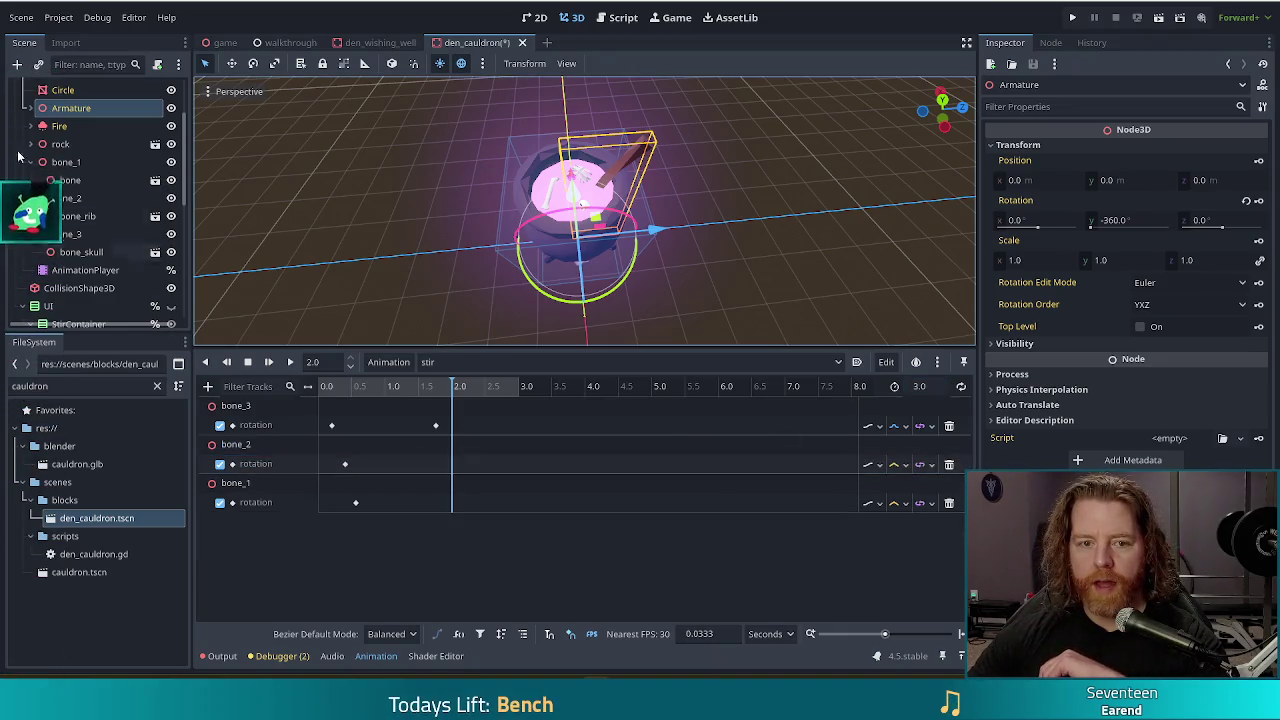
# Key the Armature's rotation to recreate its track, placing the first key at 0.0 s
pyautogui.scroll(3, 55, 145)
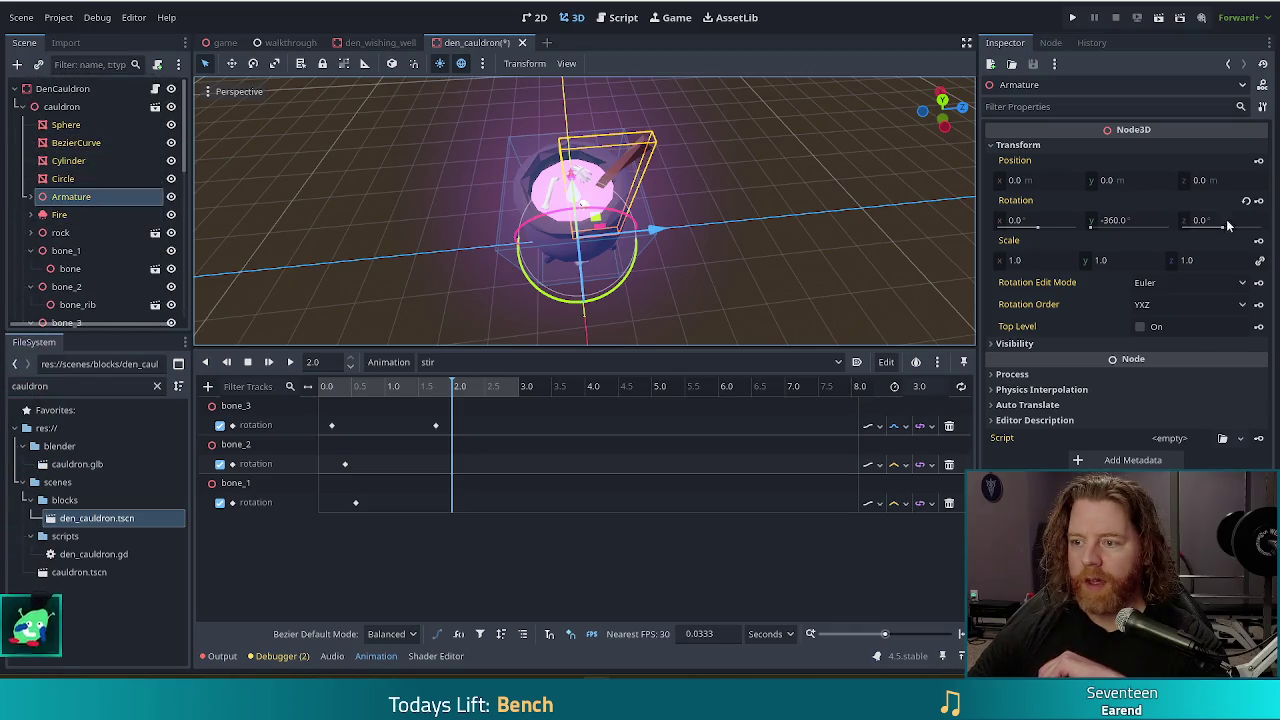
pyautogui.click(1258, 200)
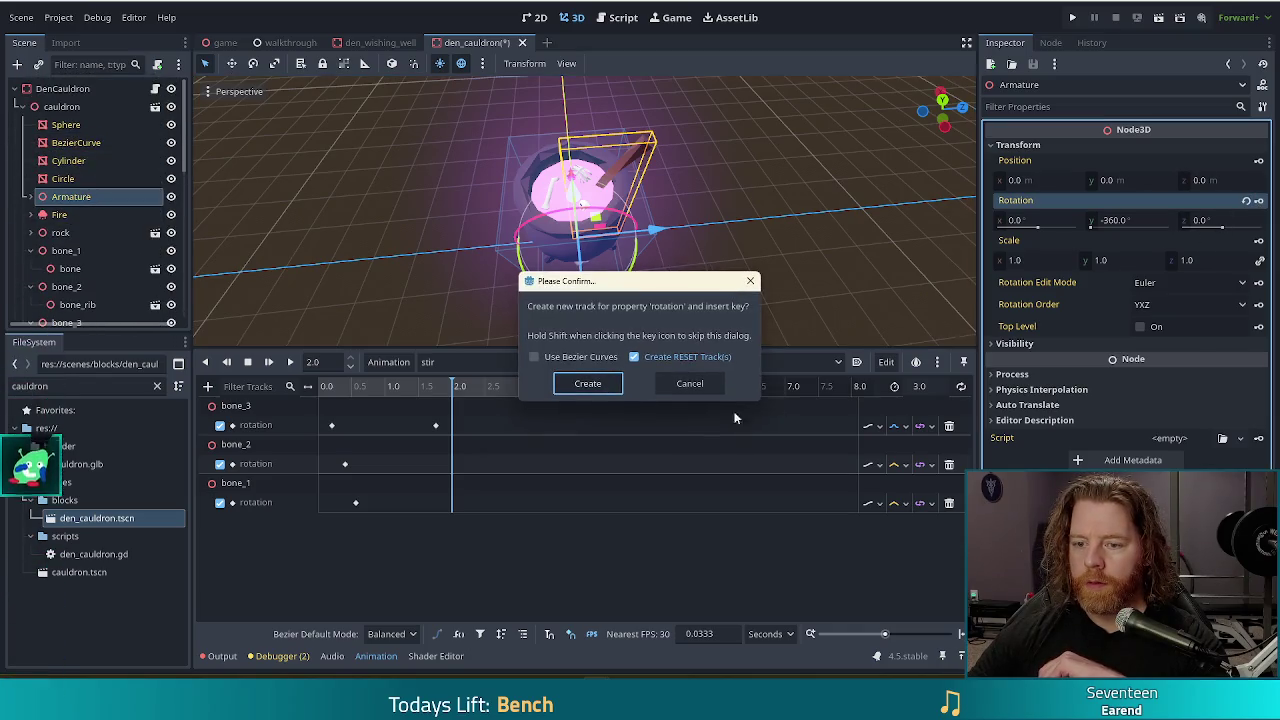
pyautogui.click(587, 384)
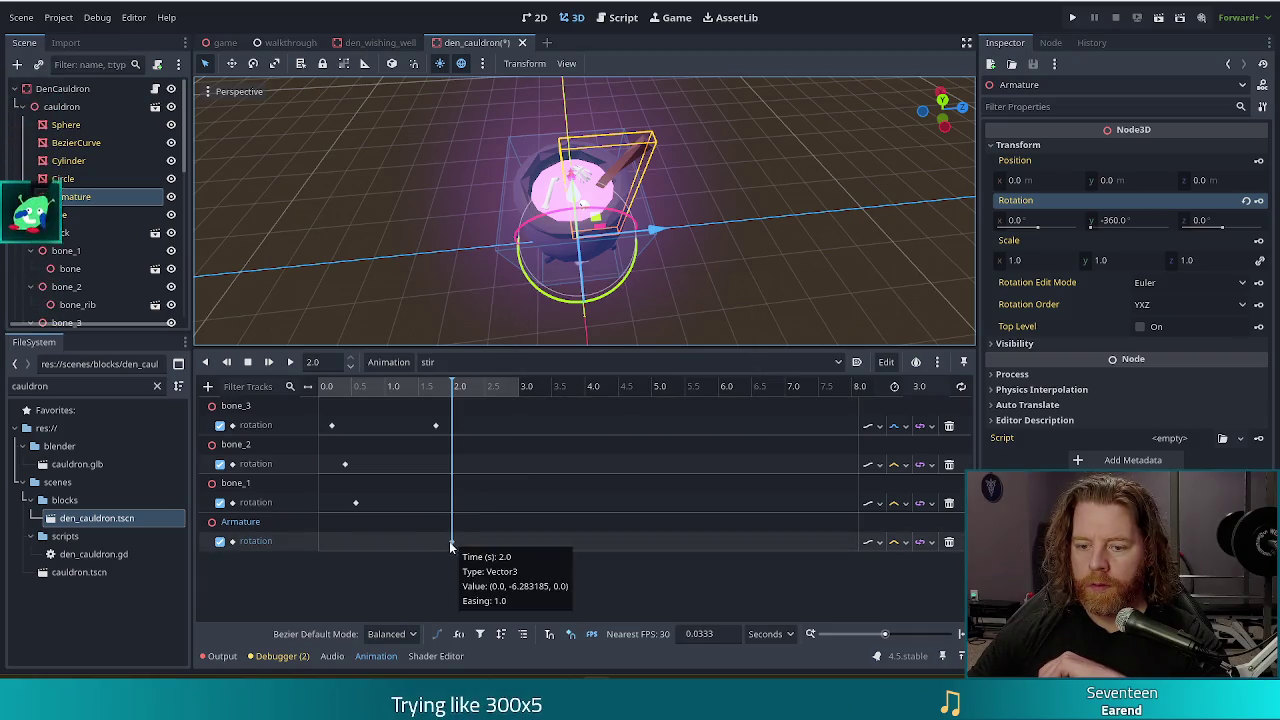
pyautogui.moveTo(452, 542); pyautogui.dragTo(320, 550)
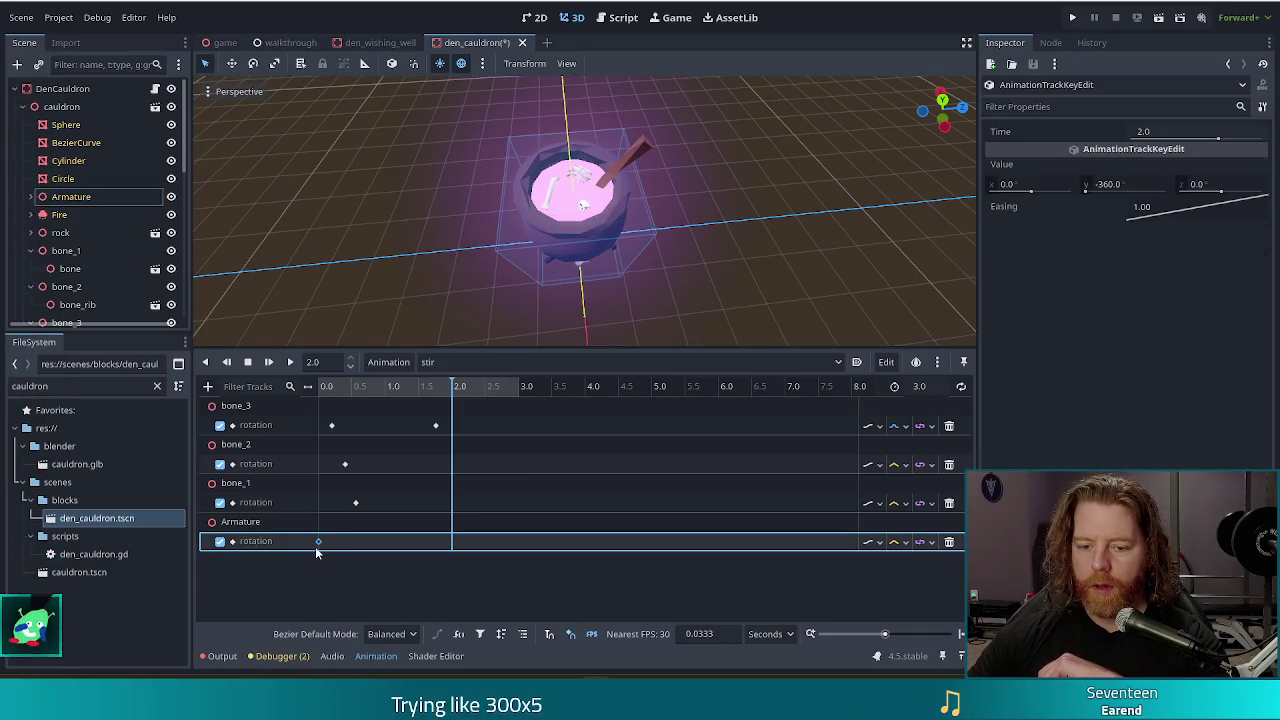
# Insert a second Armature rotation key near 1.75 s and slide it earlier to about 1.6 s
pyautogui.rightClick(434, 541)
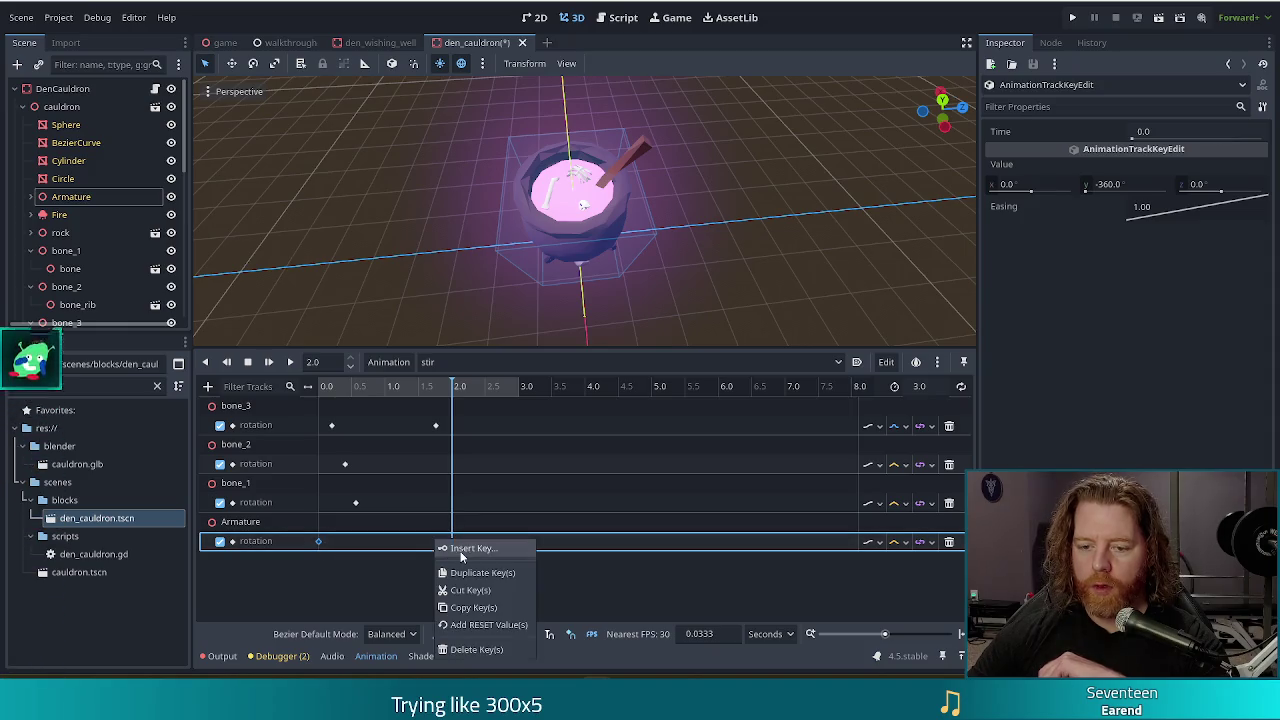
pyautogui.click(440, 556)
pyautogui.click(436, 541)
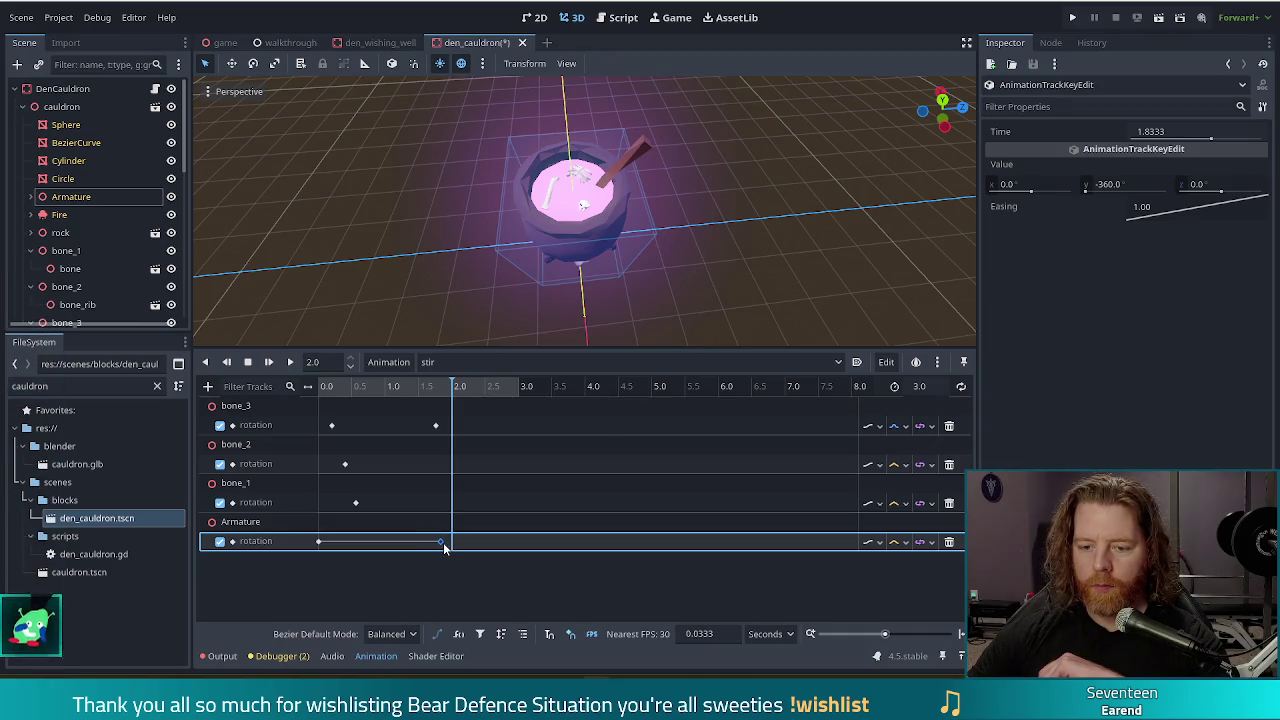
pyautogui.moveTo(445, 548); pyautogui.dragTo(434, 547)
pyautogui.moveTo(444, 392); pyautogui.dragTo(428, 403)
# Put the Armature end key at 1.6 s, zero the start key's Y rotation, and preview
pyautogui.click(435, 545)
pyautogui.moveTo(426, 545); pyautogui.dragTo(426, 545)
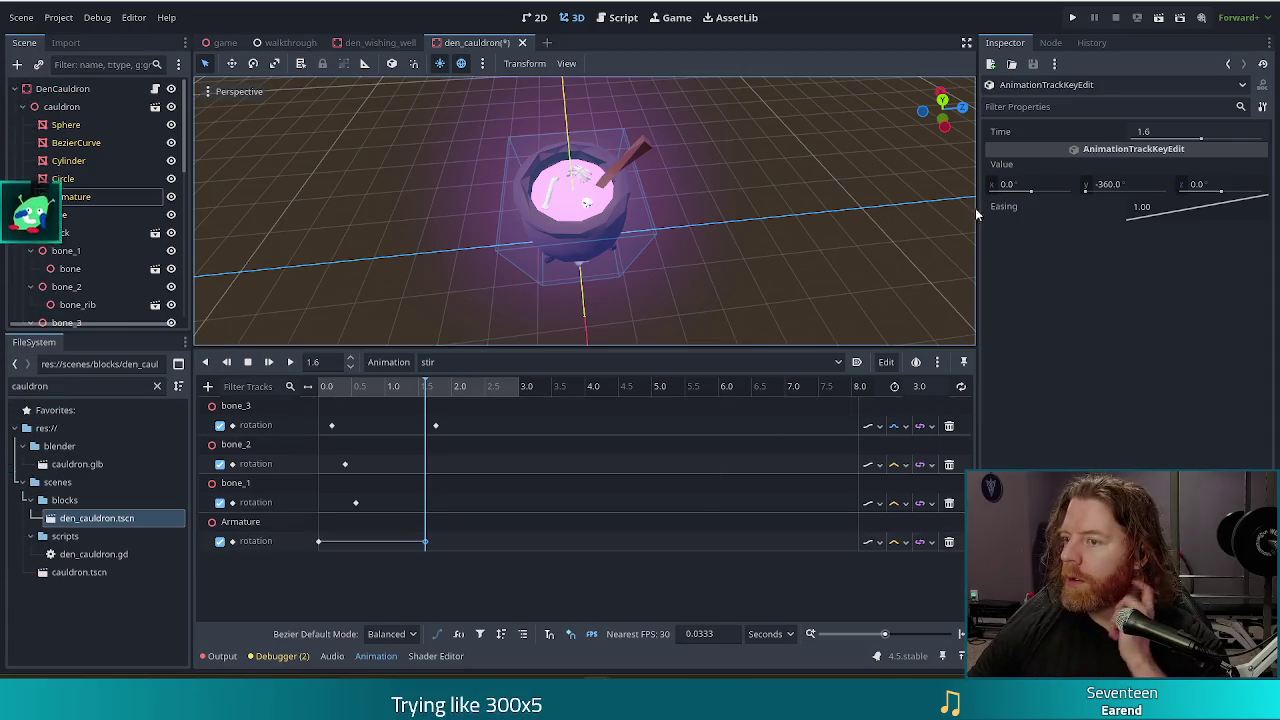
pyautogui.click(316, 542)
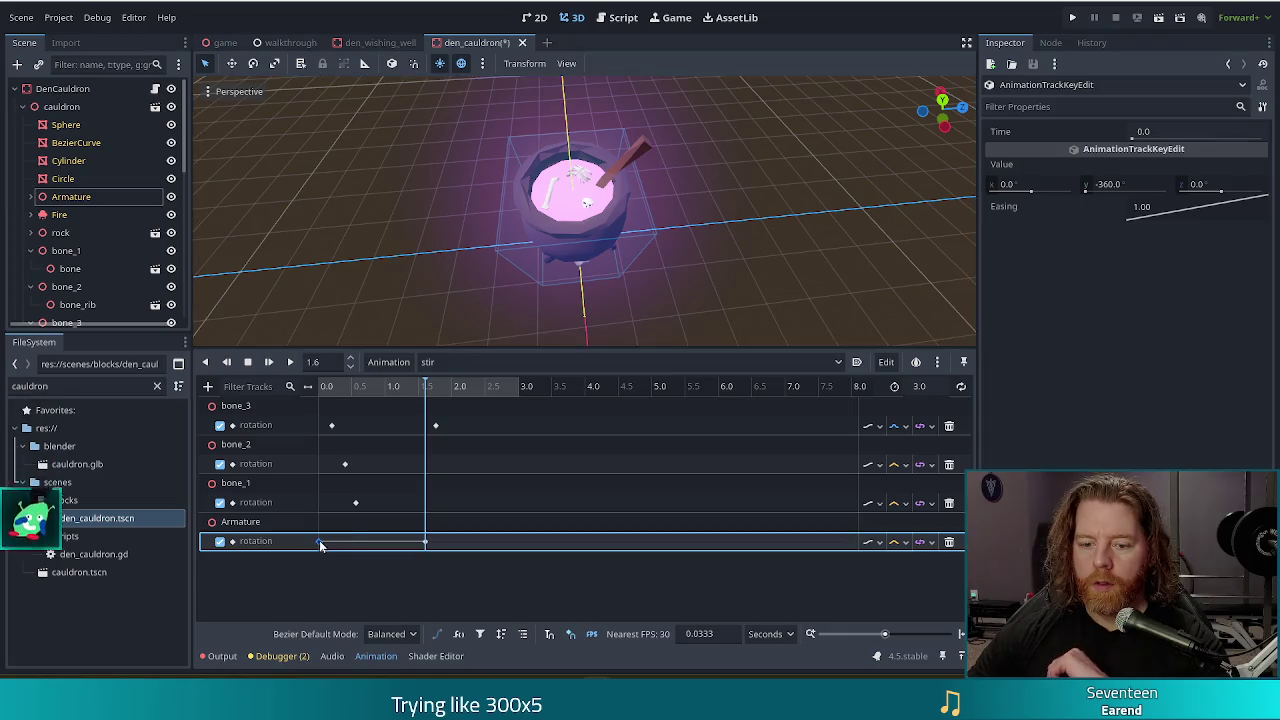
pyautogui.click(1105, 184)
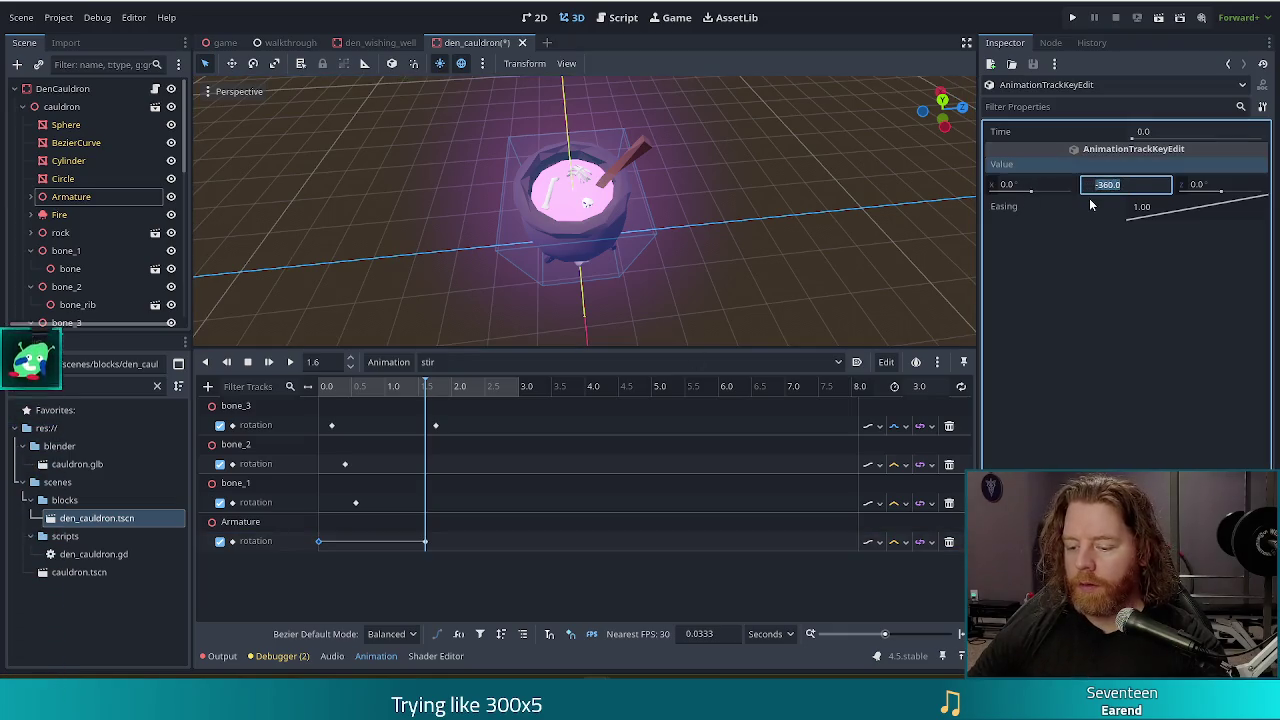
pyautogui.write('0')
pyautogui.press('Return')
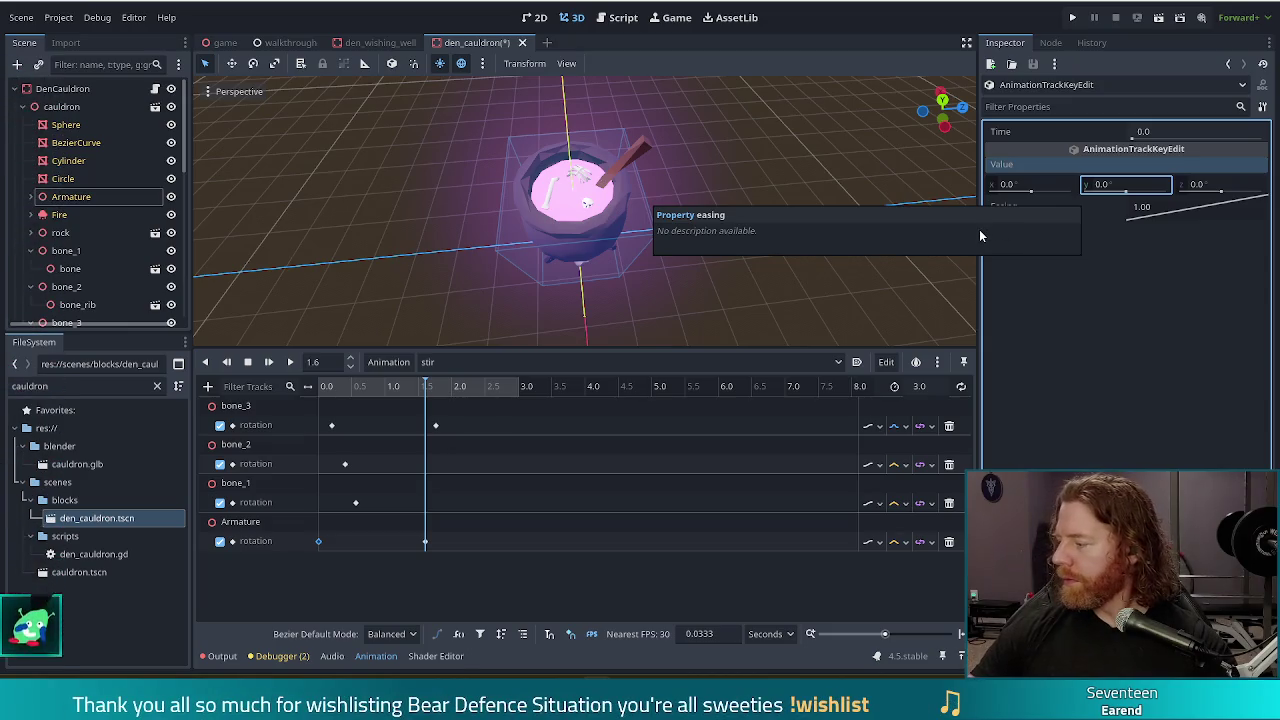
pyautogui.press('Return')
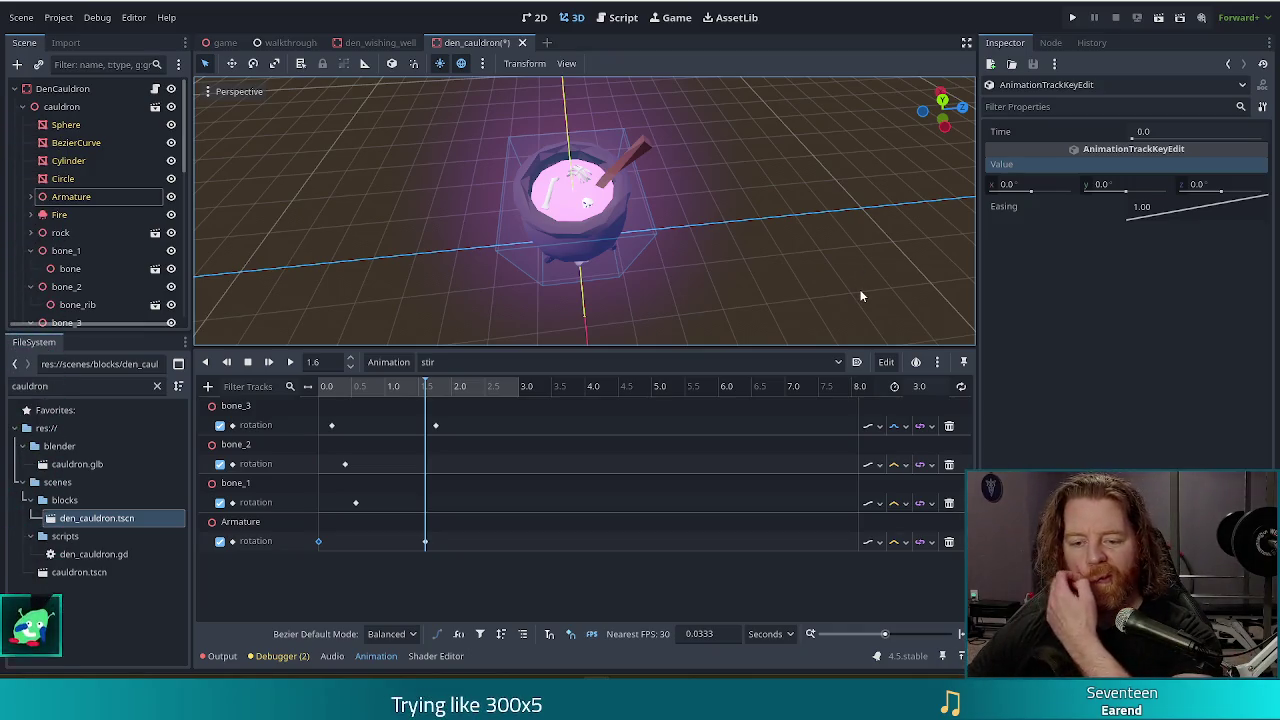
pyautogui.click(266, 366)
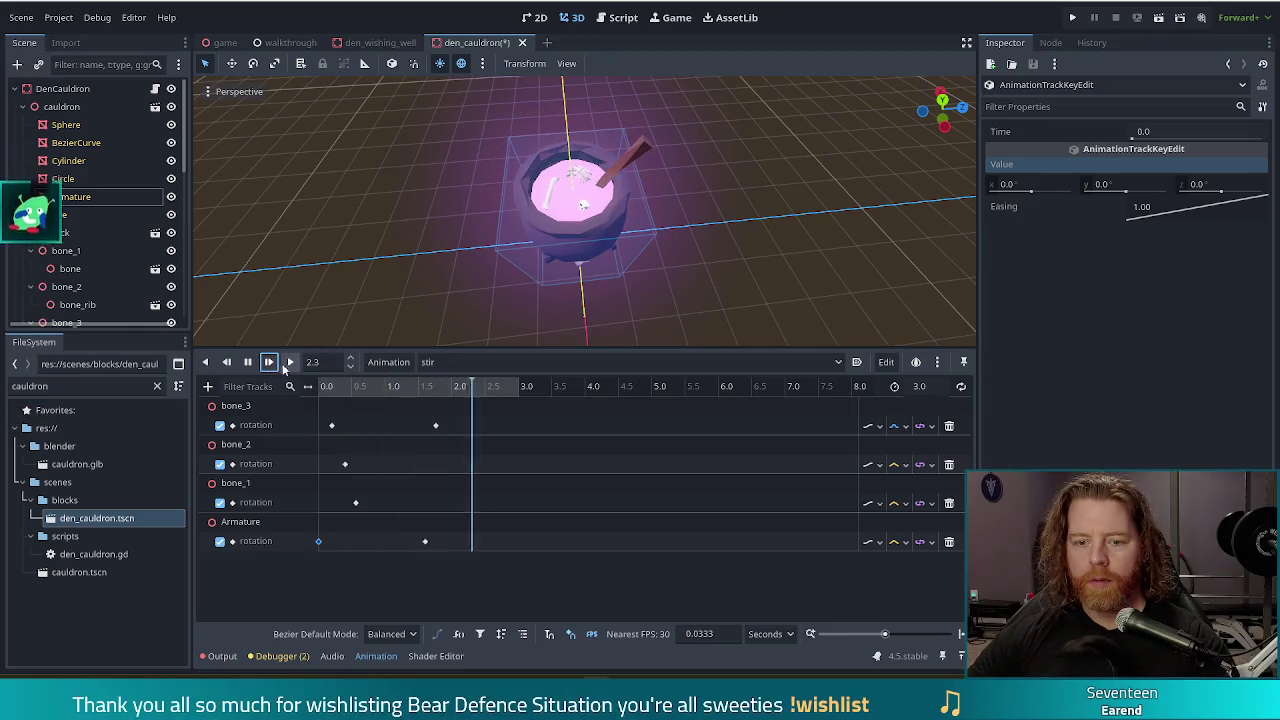
pyautogui.click(270, 366)
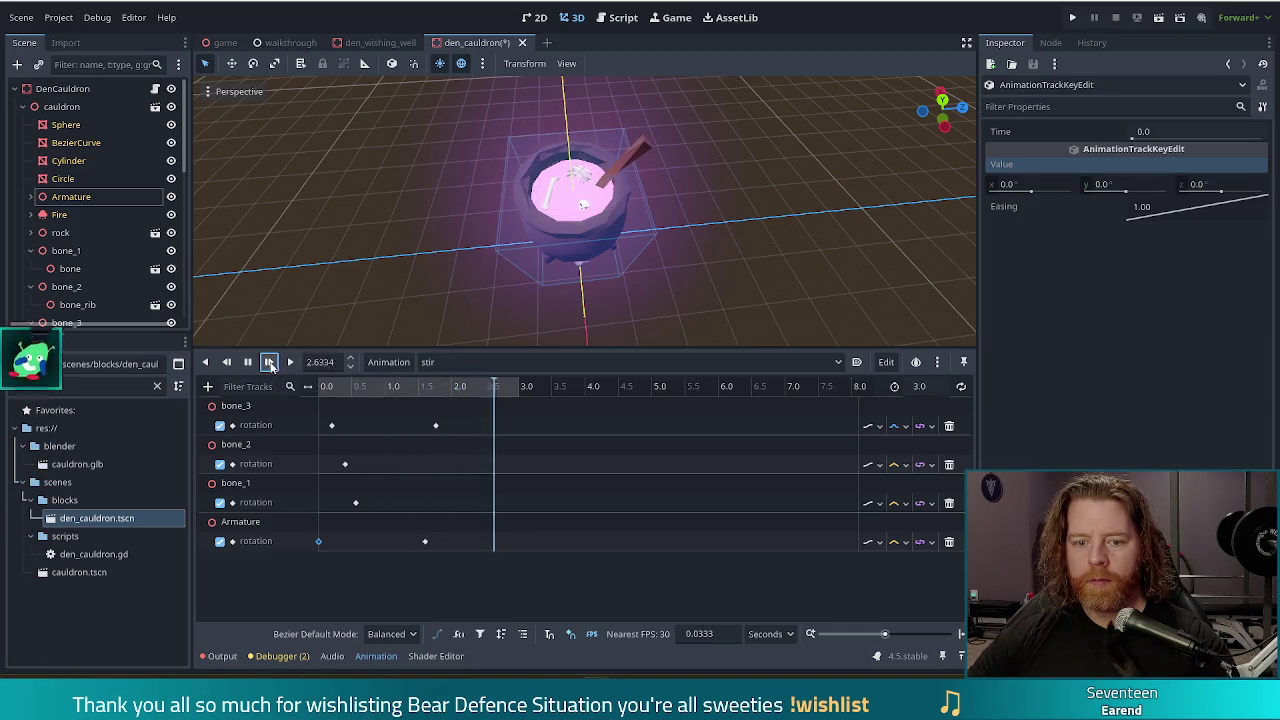
pyautogui.click(270, 366)
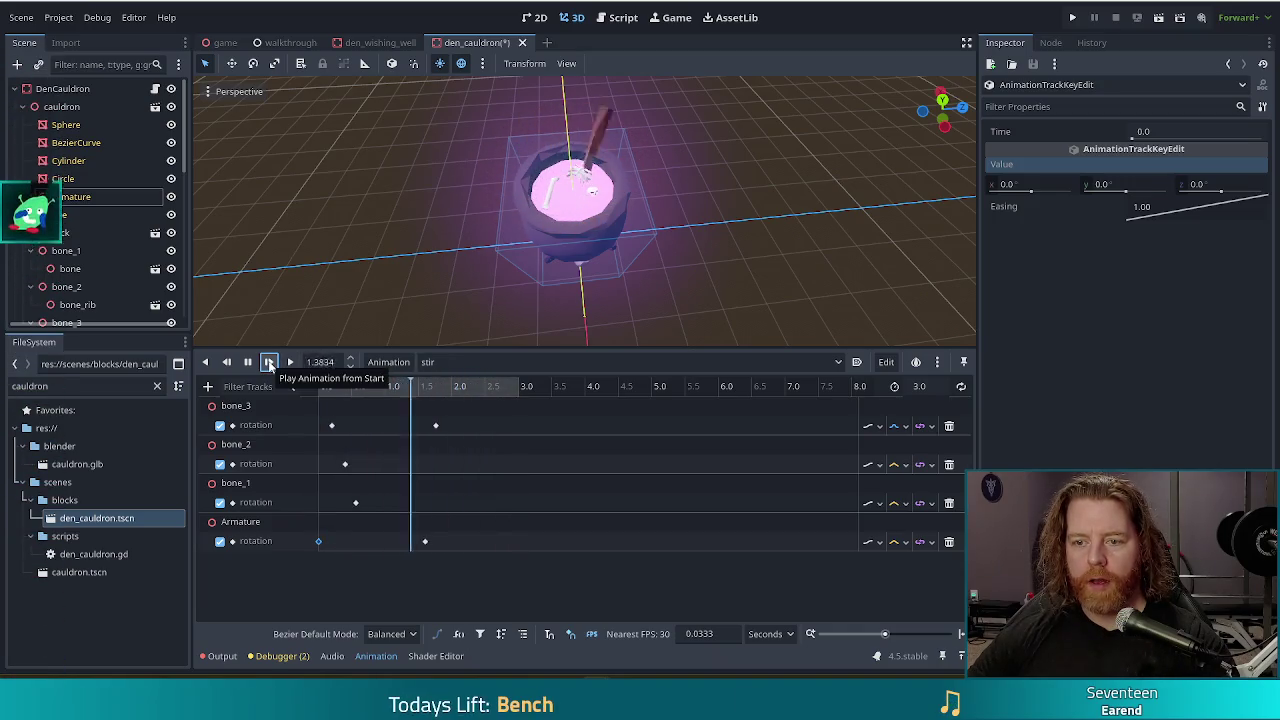
pyautogui.click(270, 366)
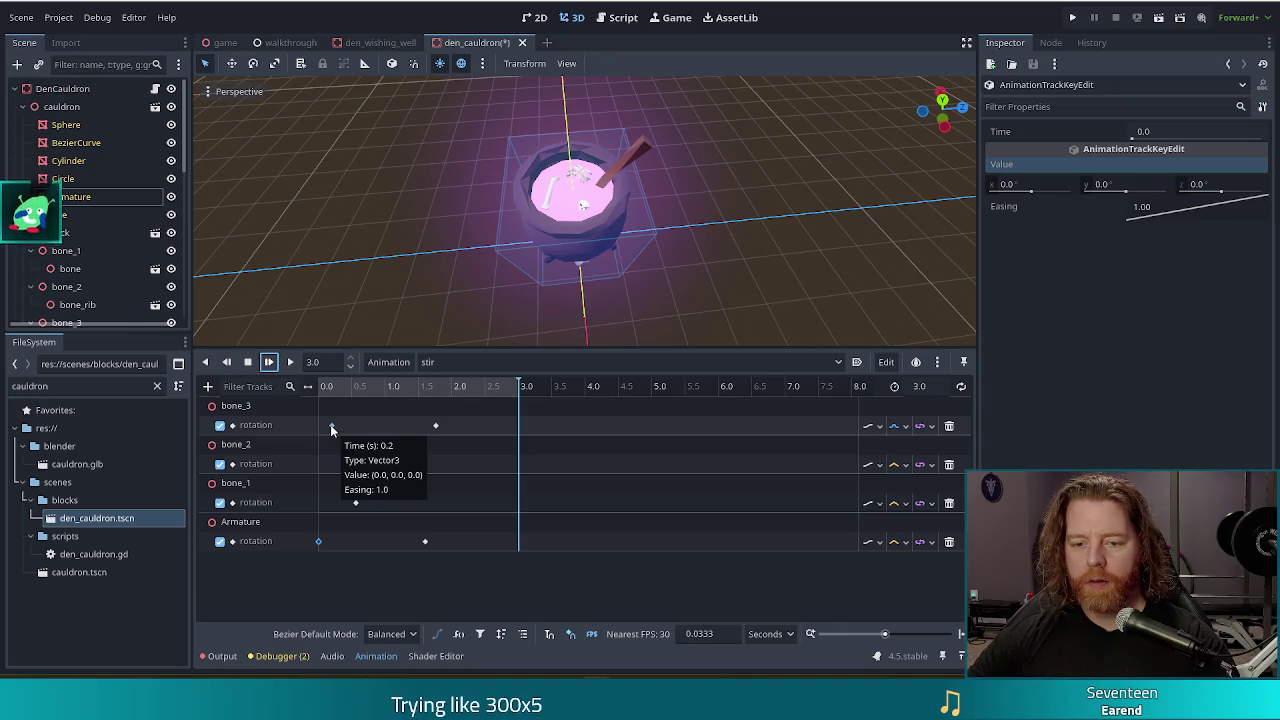
# Nudge bone_3's starting key to 0.1667 s and replay to check its 1.7667 s end key
pyautogui.click(332, 426)
pyautogui.moveTo(330, 428); pyautogui.dragTo(328, 428)
pyautogui.click(268, 362)
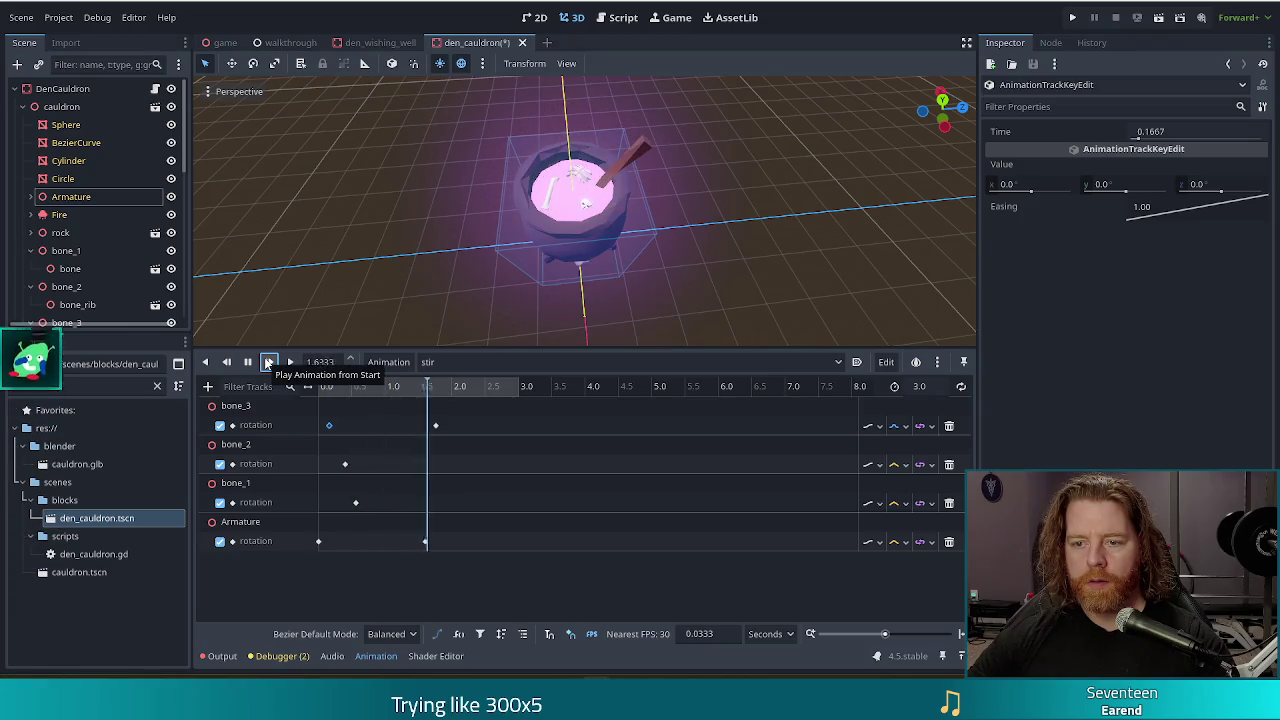
pyautogui.click(436, 426)
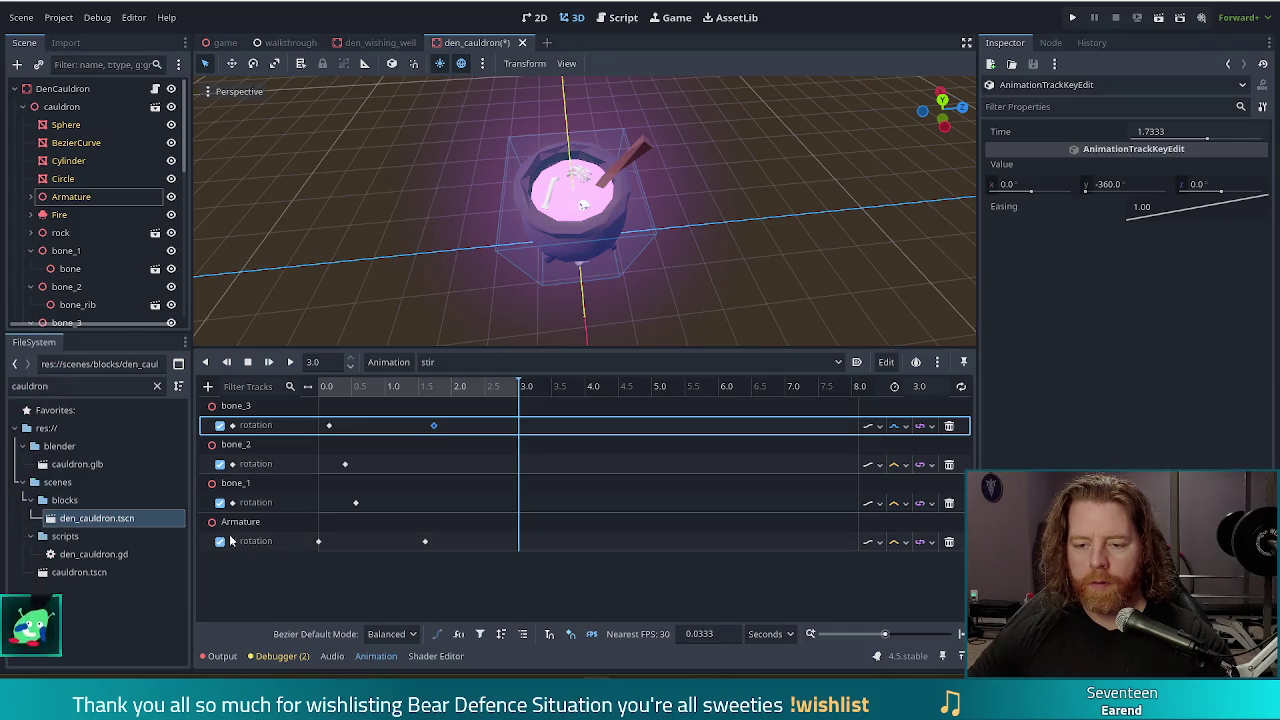
# Check the bone_2 and bone_1 starting keys, confirming bone_2's sits at 0.5 s
pyautogui.click(345, 464)
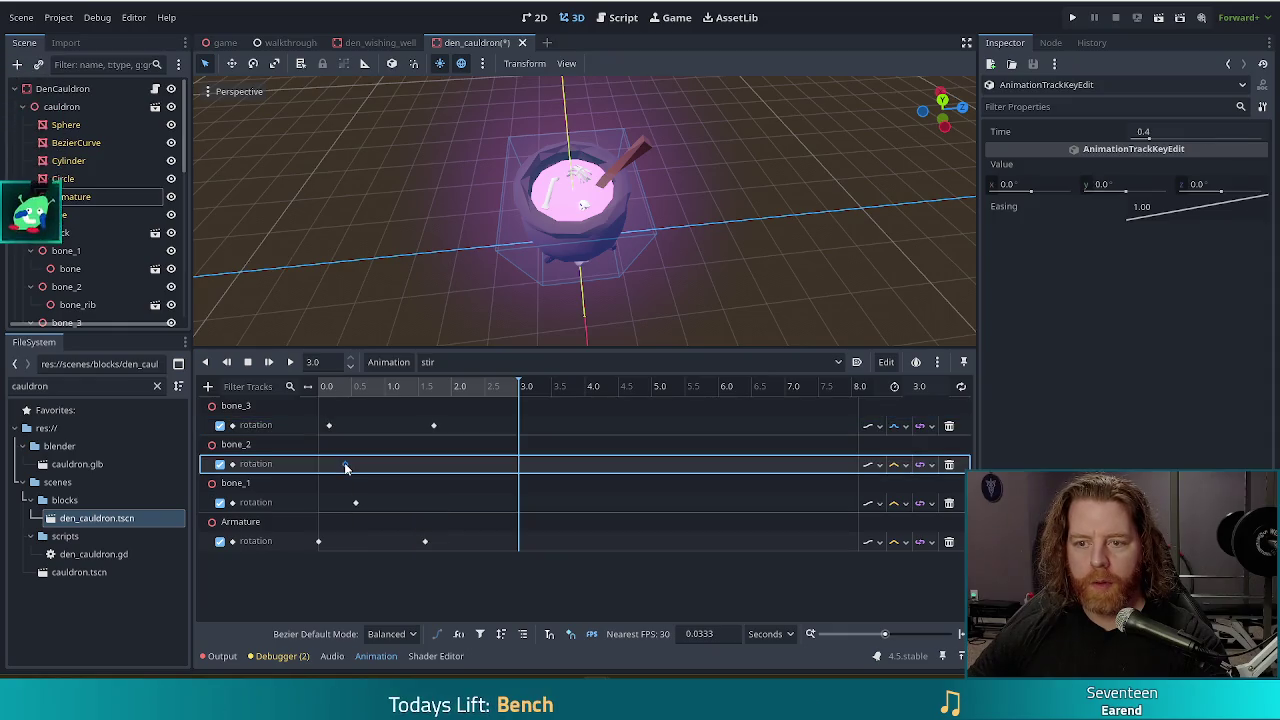
pyautogui.click(356, 502)
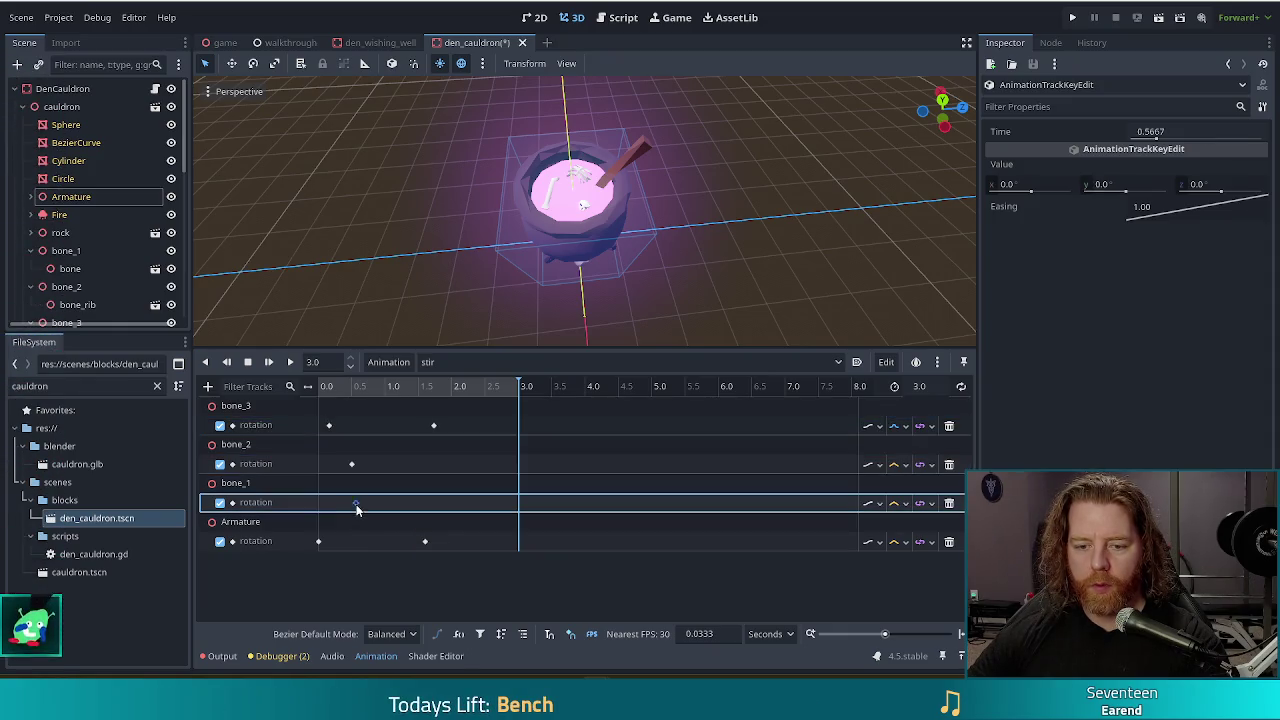
pyautogui.click(351, 465)
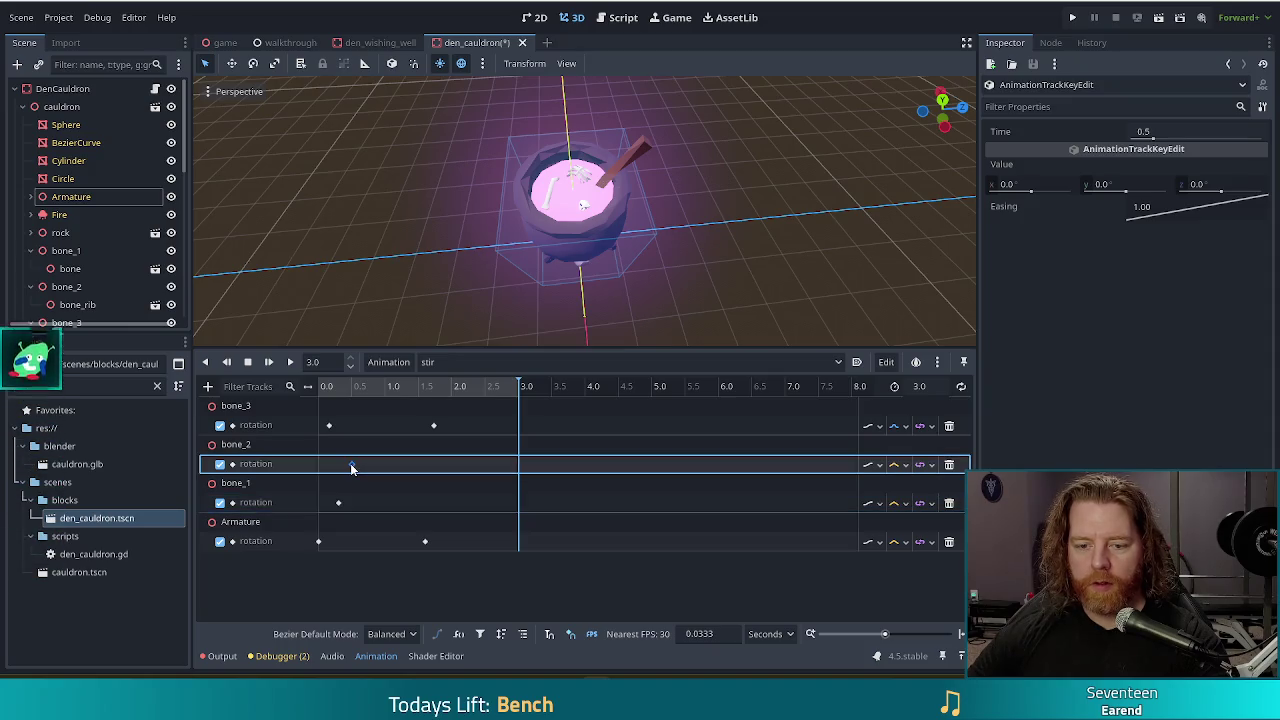
pyautogui.rightClick(452, 467)
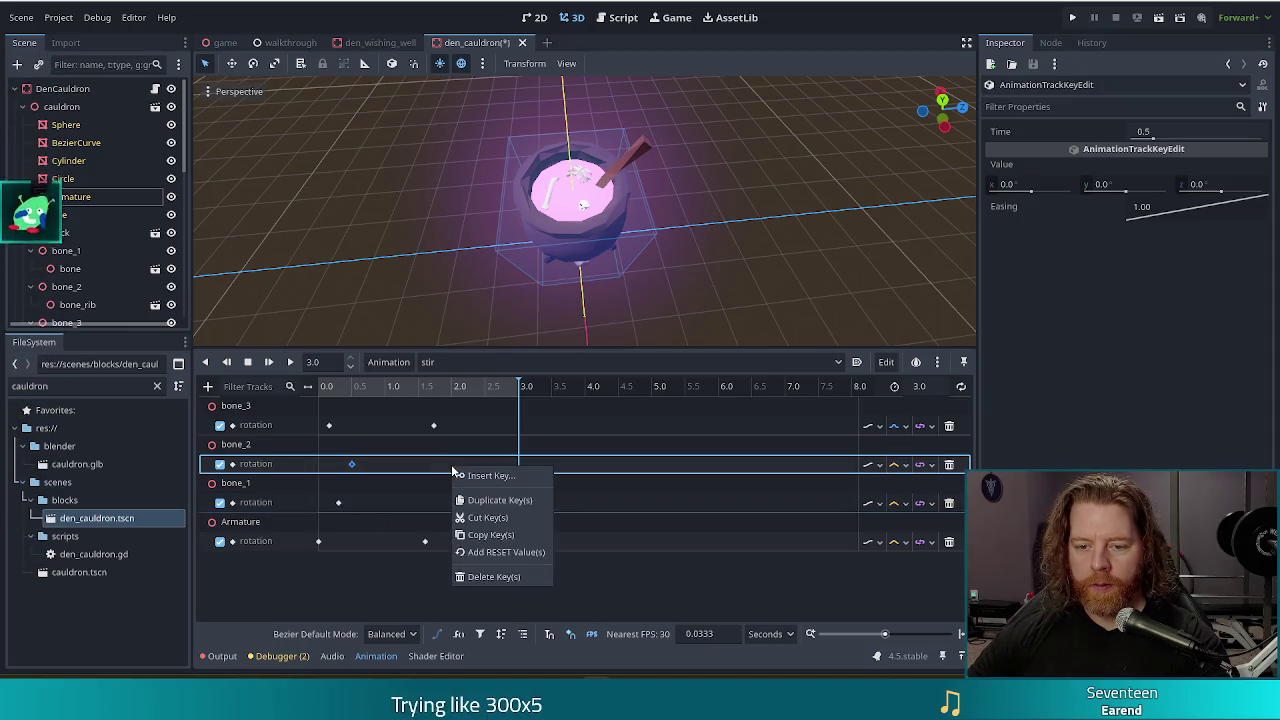
# Insert bone_2's ending key with -360° Y rotation and shift it to 2.0667 s
pyautogui.click(482, 478)
pyautogui.click(1121, 186)
pyautogui.write('-360')
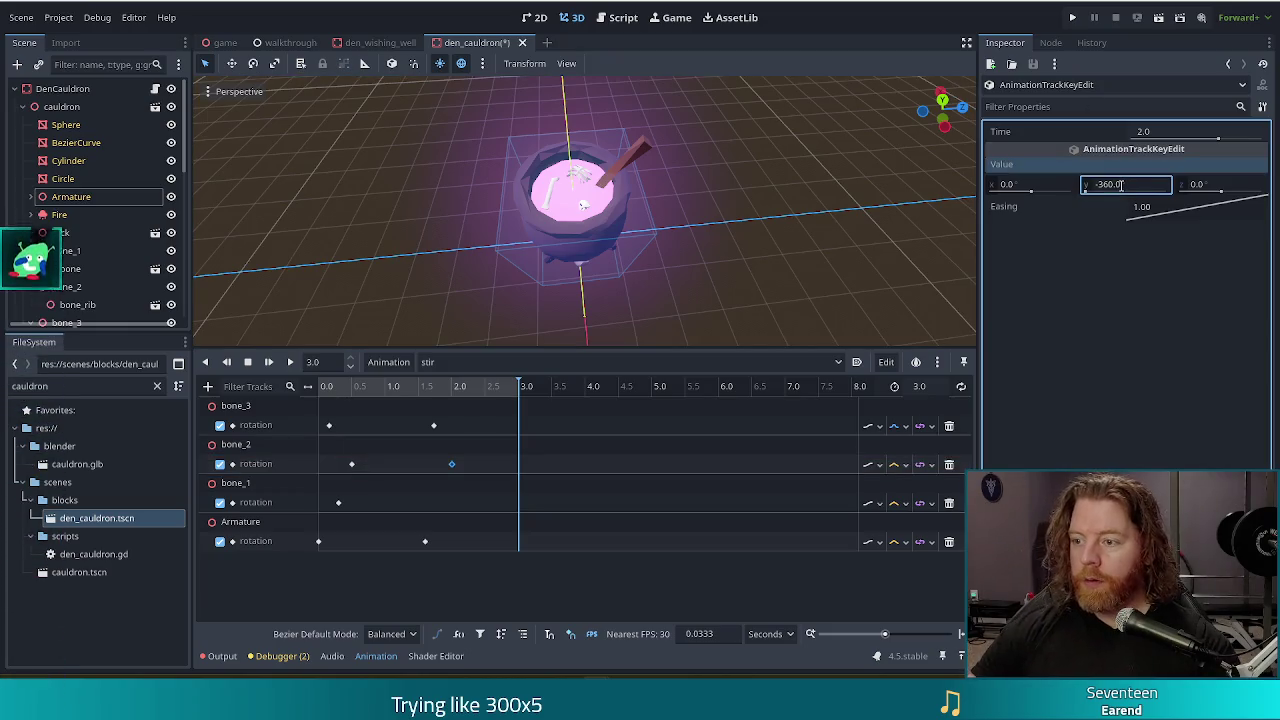
pyautogui.press('Return')
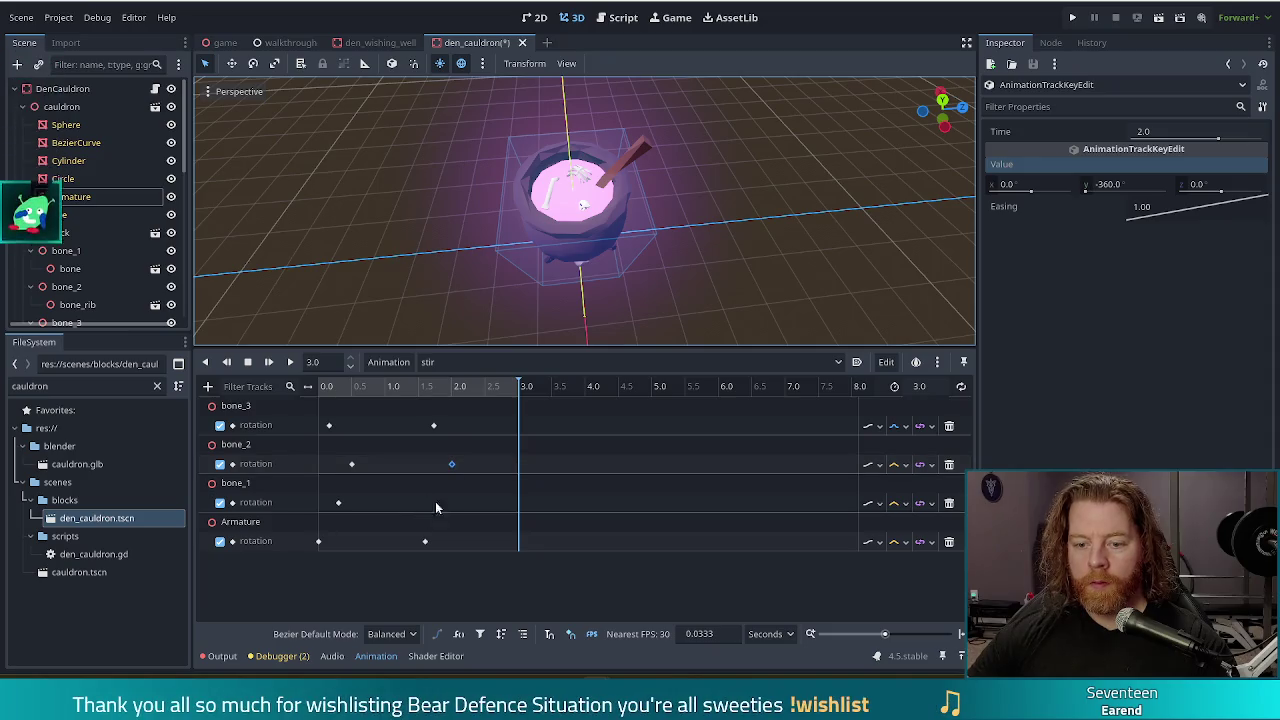
pyautogui.moveTo(453, 470); pyautogui.dragTo(459, 470)
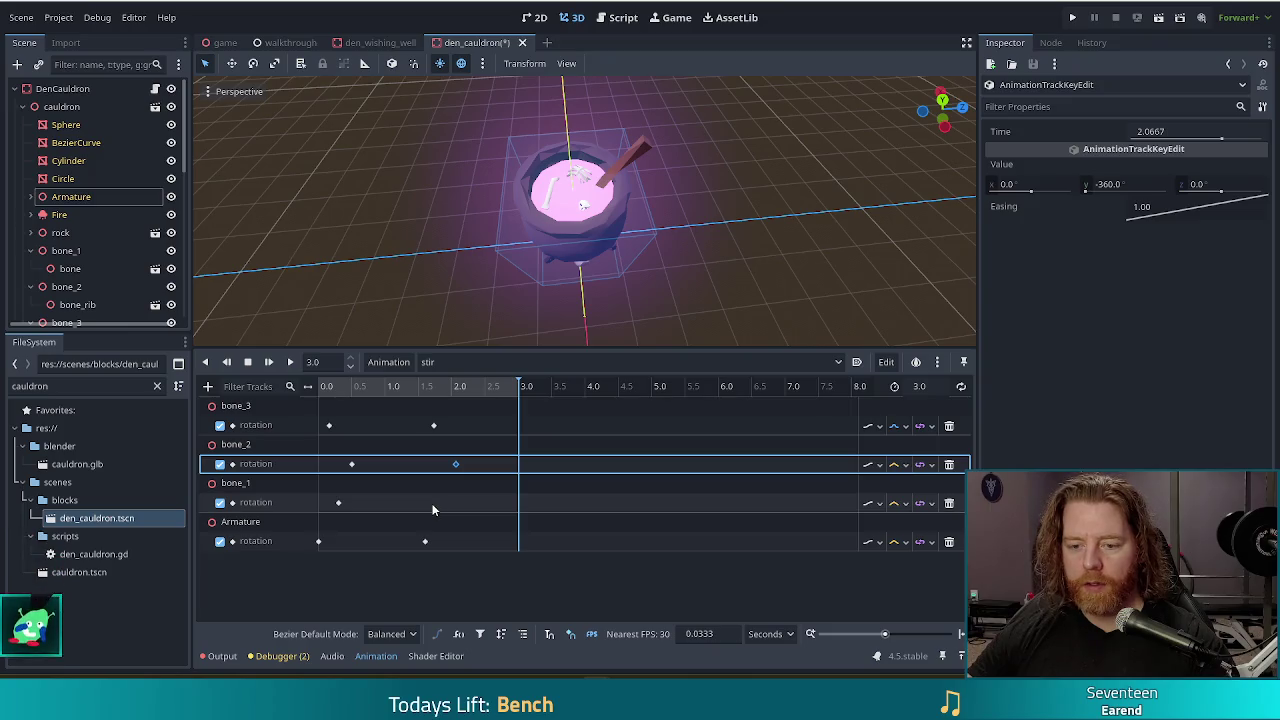
pyautogui.rightClick(437, 501)
# Insert a bone_1 key at 1.8333 s with -360° Y rotation and preview the stir
pyautogui.click(470, 511)
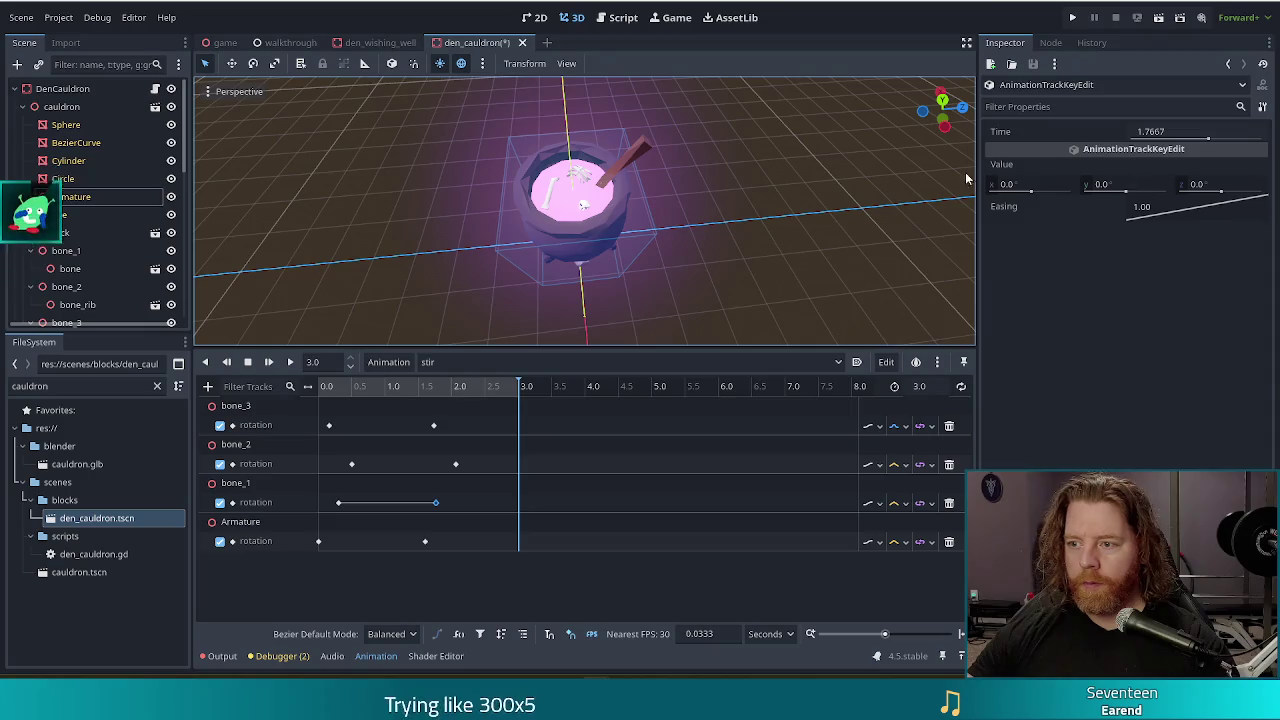
pyautogui.click(1104, 186)
pyautogui.write('-360')
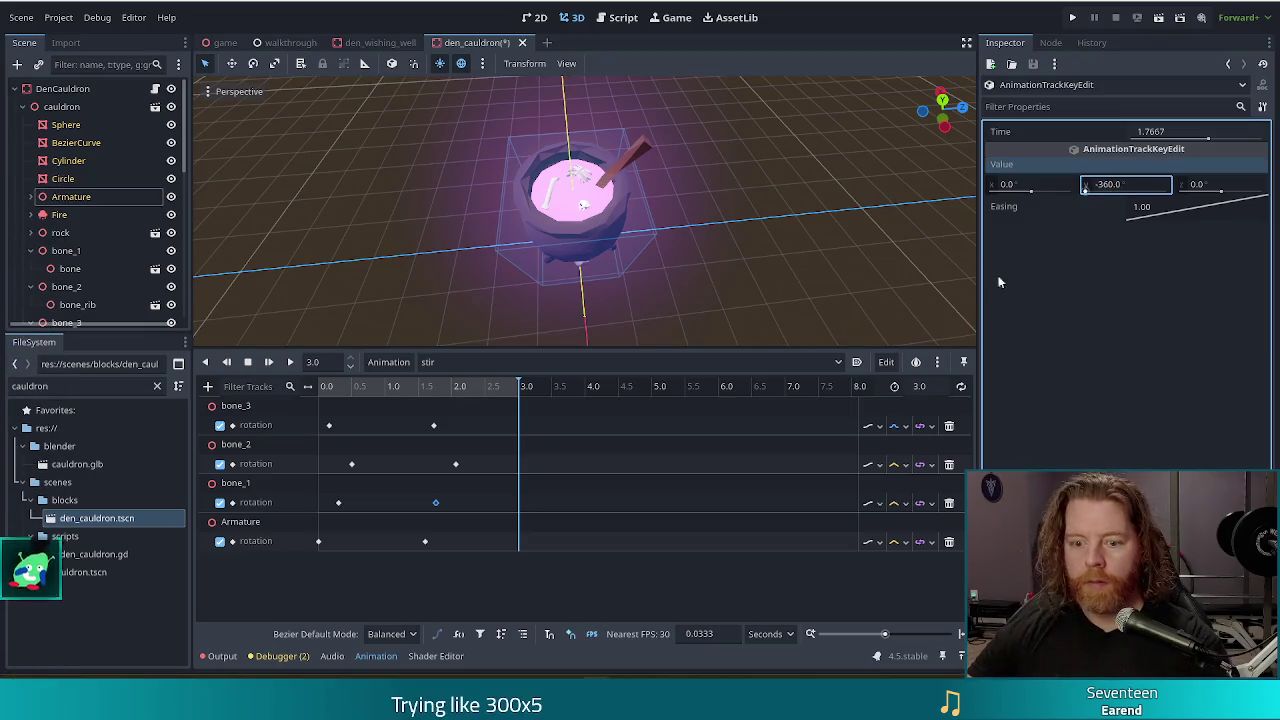
pyautogui.press('Return')
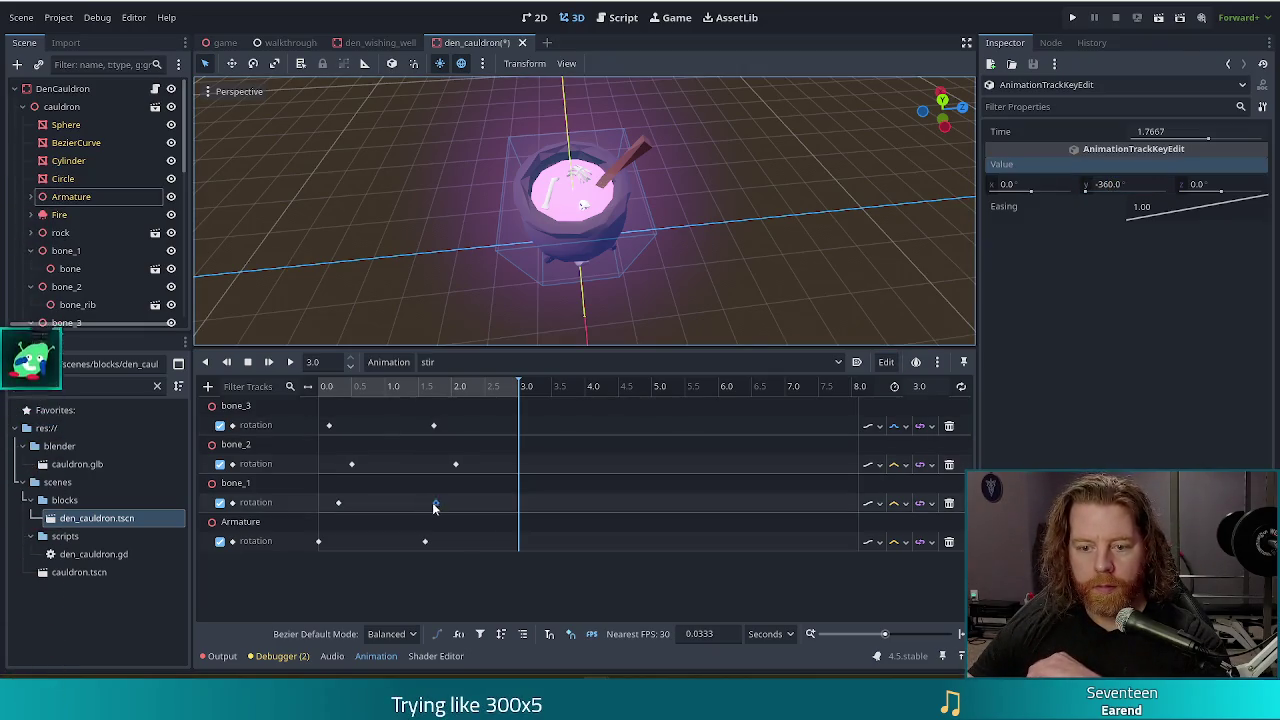
pyautogui.moveTo(436, 507); pyautogui.dragTo(440, 508)
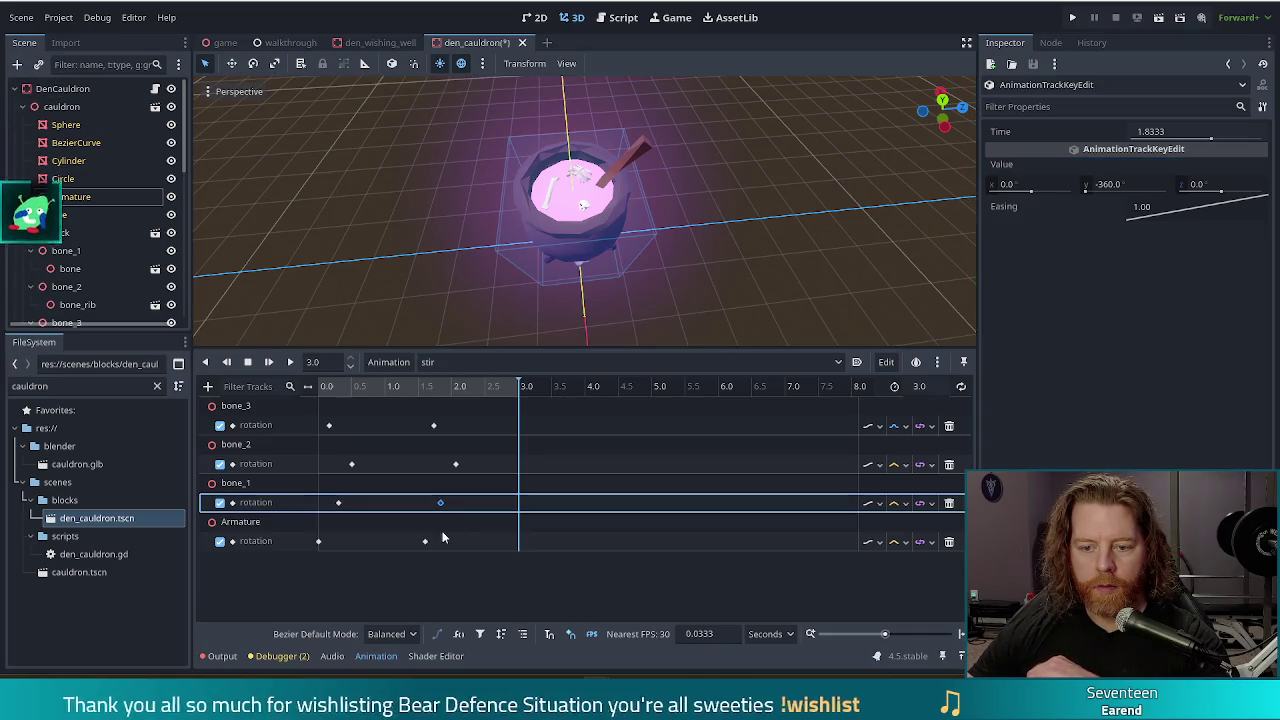
pyautogui.click(269, 363)
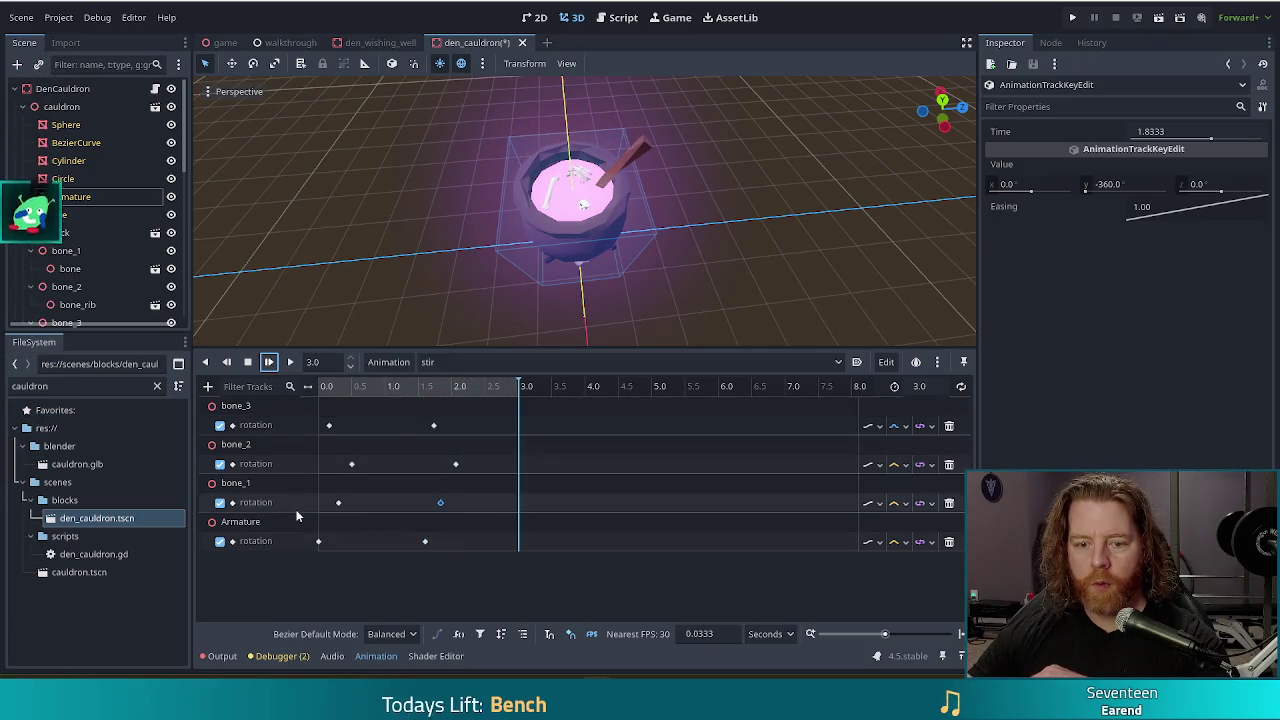
# Shift bone_1's first rotation key from 0.3 s later to 0.4333 s
pyautogui.click(267, 363)
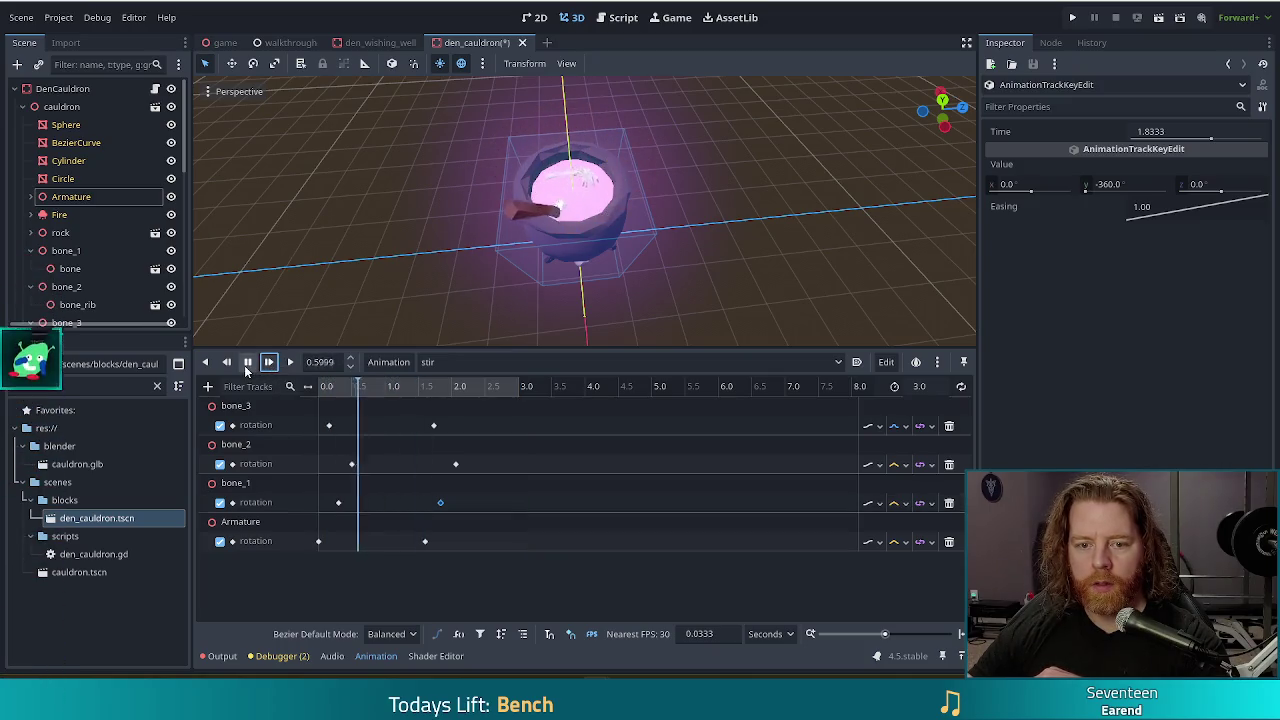
pyautogui.click(247, 363)
pyautogui.click(338, 503)
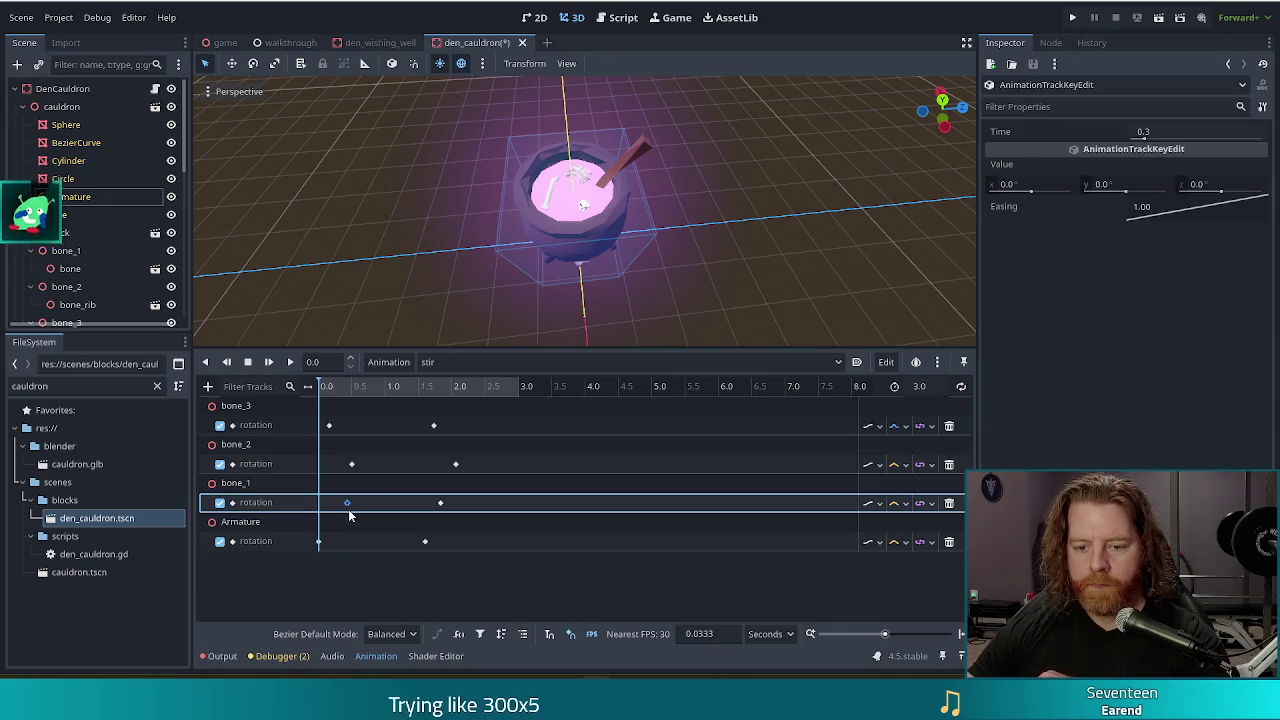
pyautogui.moveTo(347, 503); pyautogui.dragTo(444, 508)
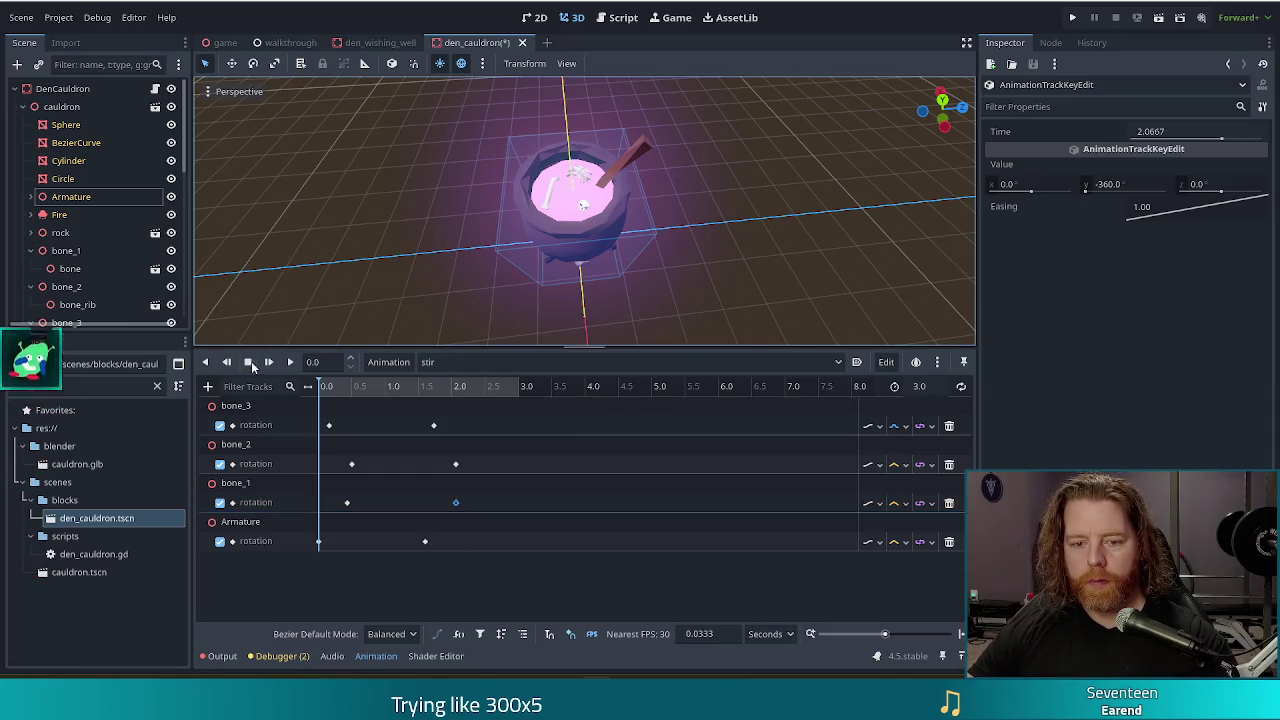
# Replay the stir preview several times and reselect bone_1's first key
pyautogui.click(268, 363)
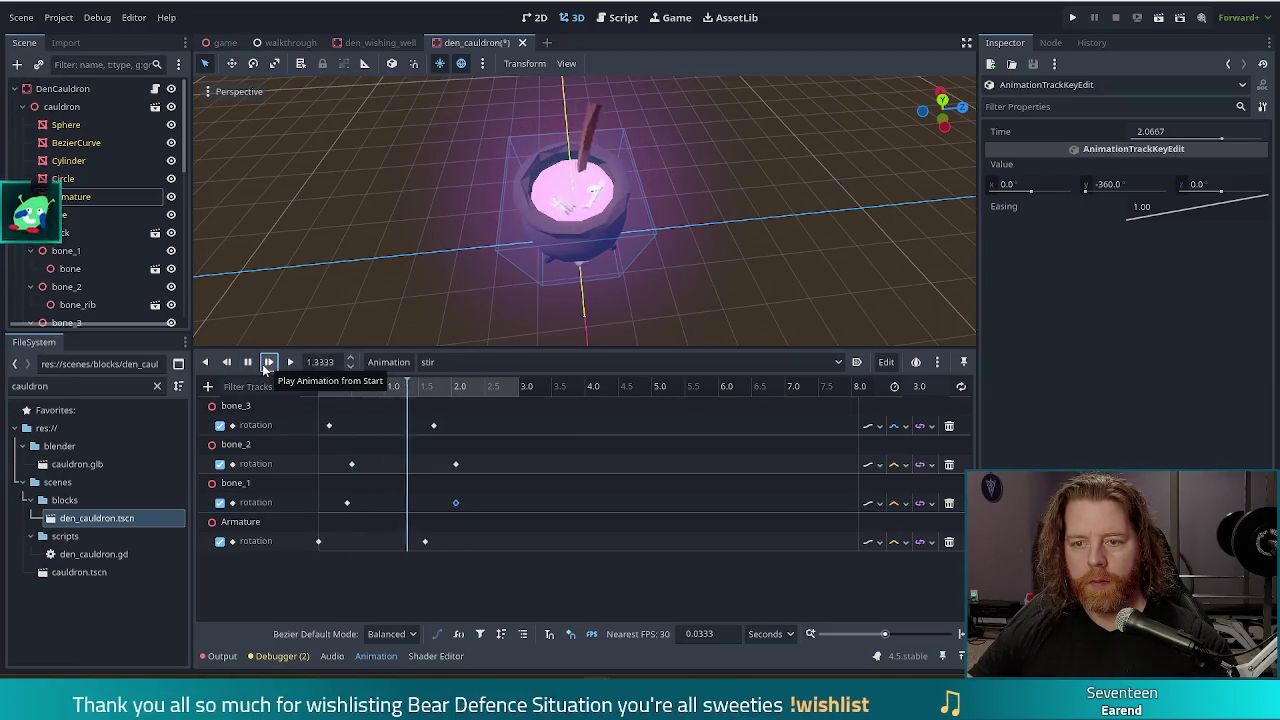
pyautogui.click(268, 363)
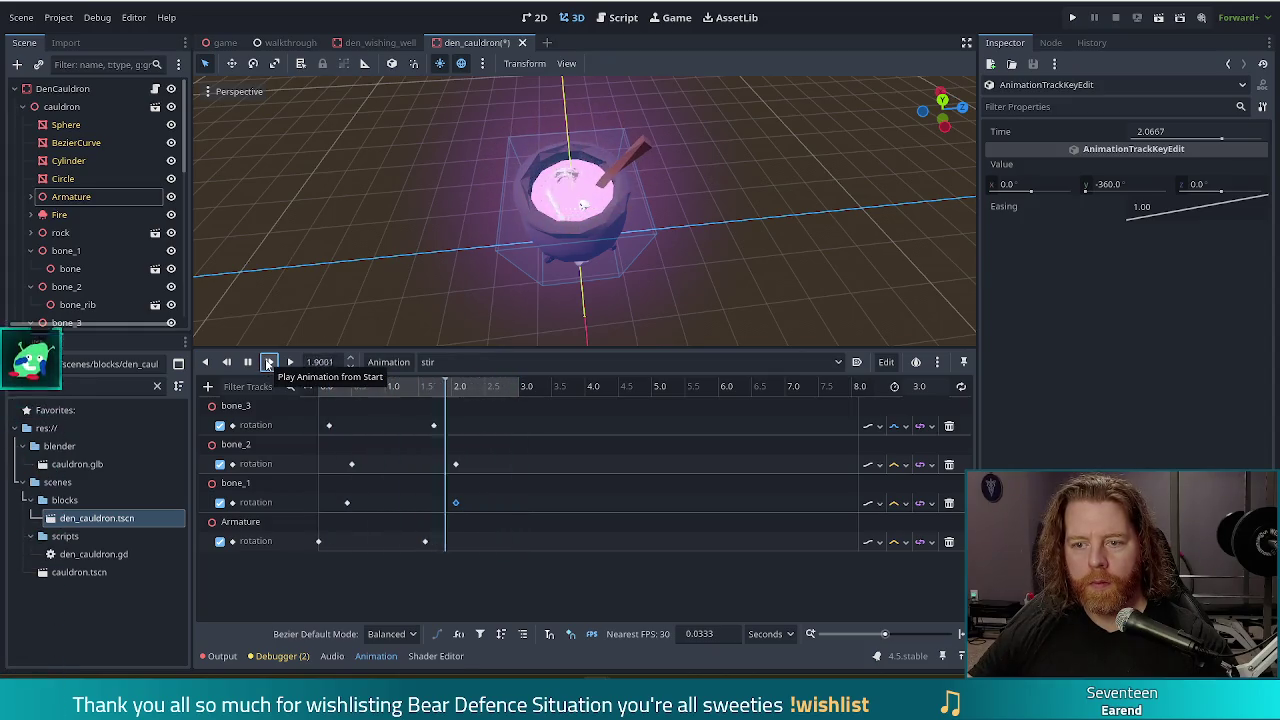
pyautogui.click(268, 363)
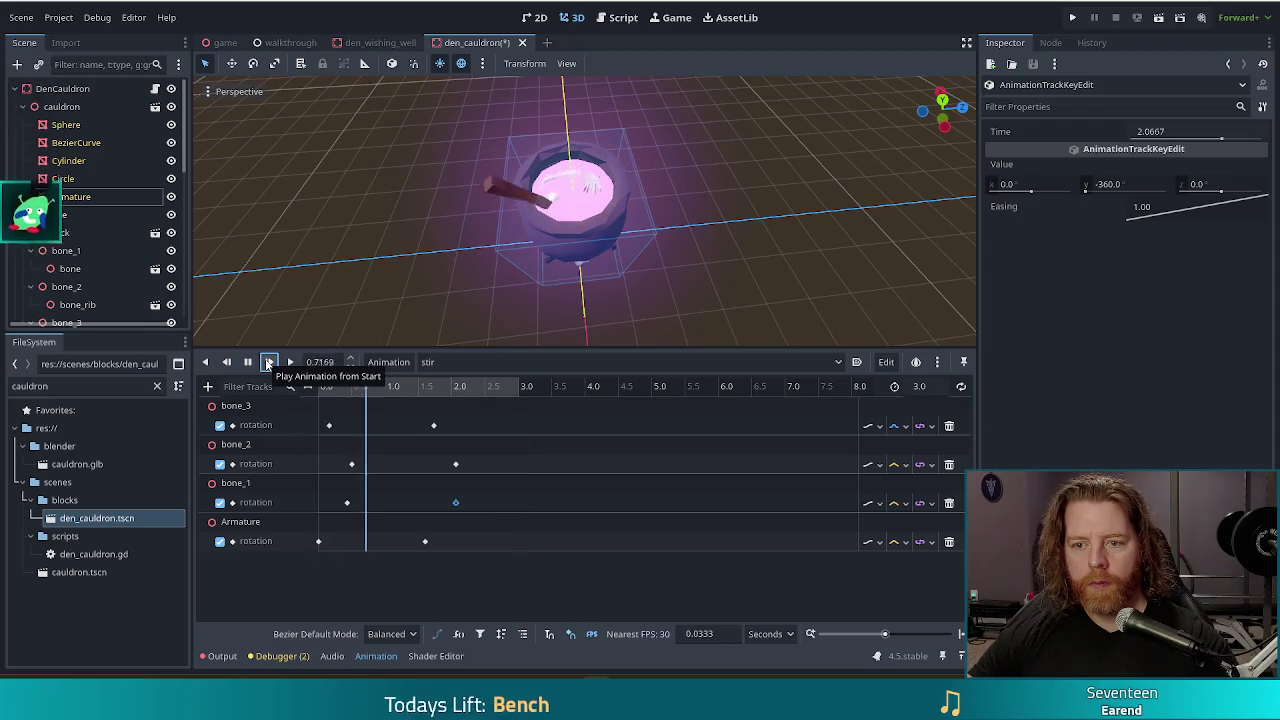
pyautogui.click(350, 503)
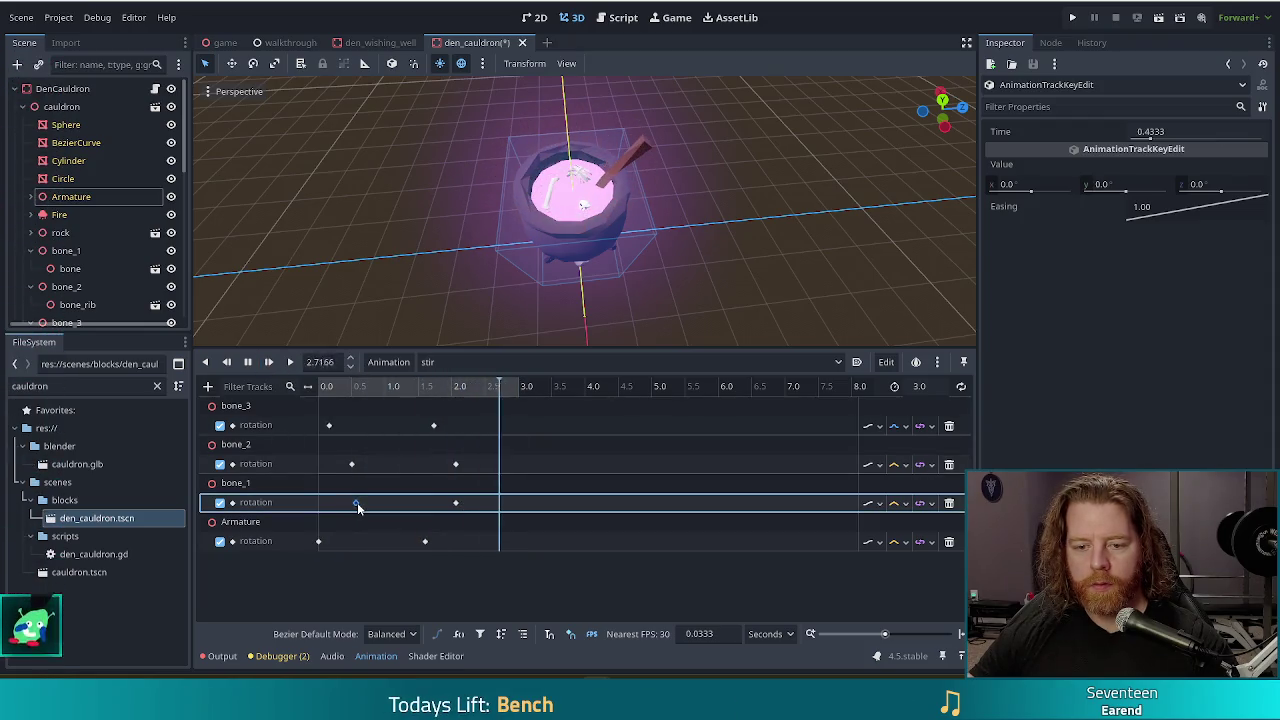
# Move bone_1's -360° key to 2.4333 s and replay the stir three times to check
pyautogui.moveTo(485, 510); pyautogui.dragTo(487, 508)
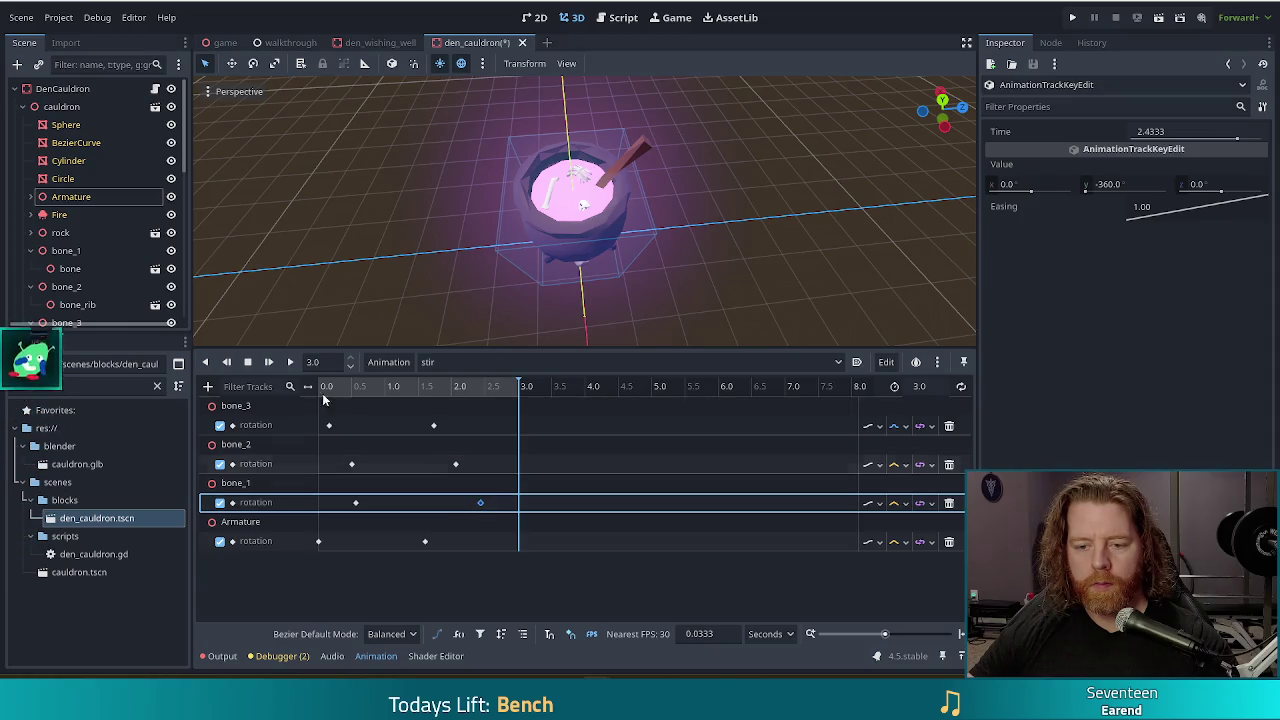
pyautogui.click(268, 363)
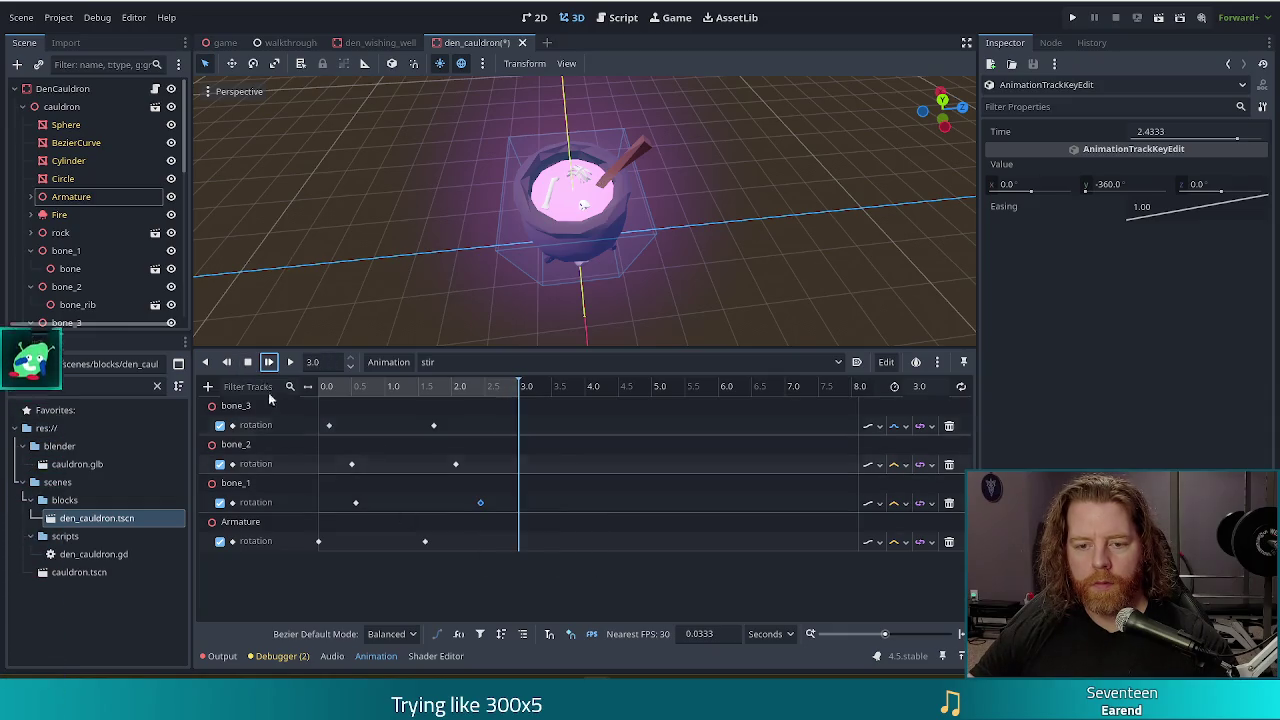
pyautogui.click(268, 363)
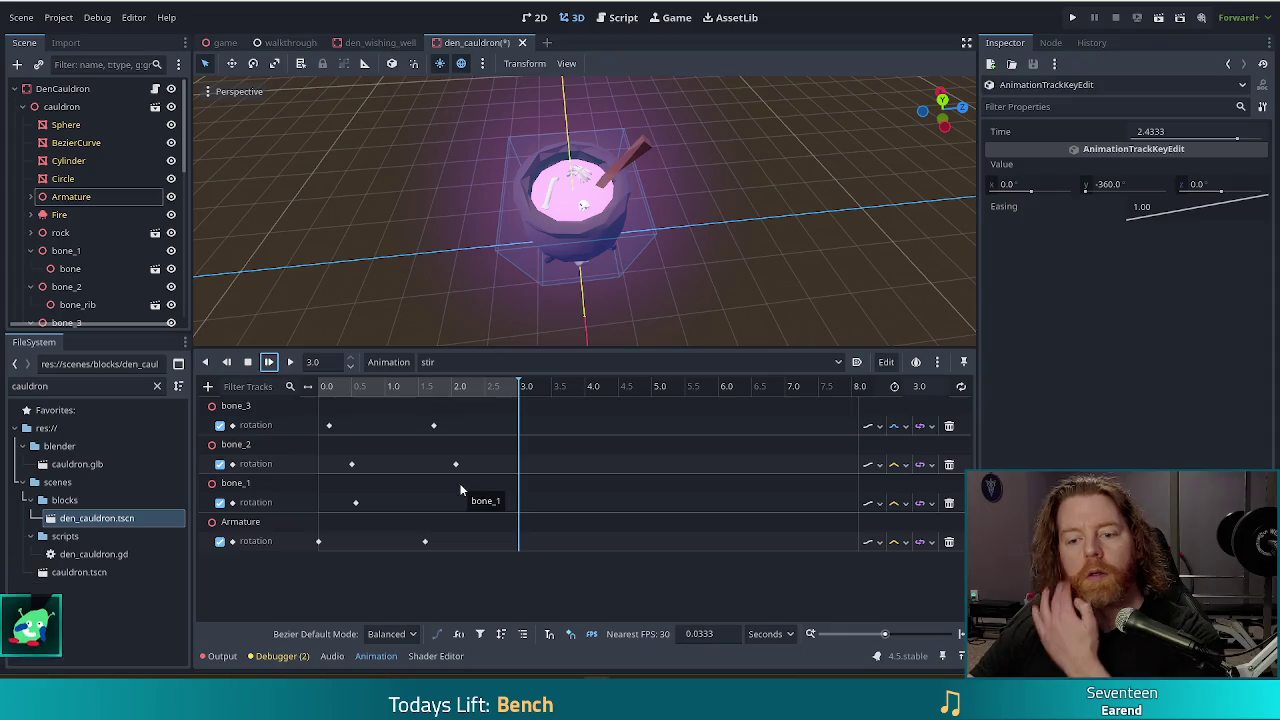
pyautogui.click(267, 364)
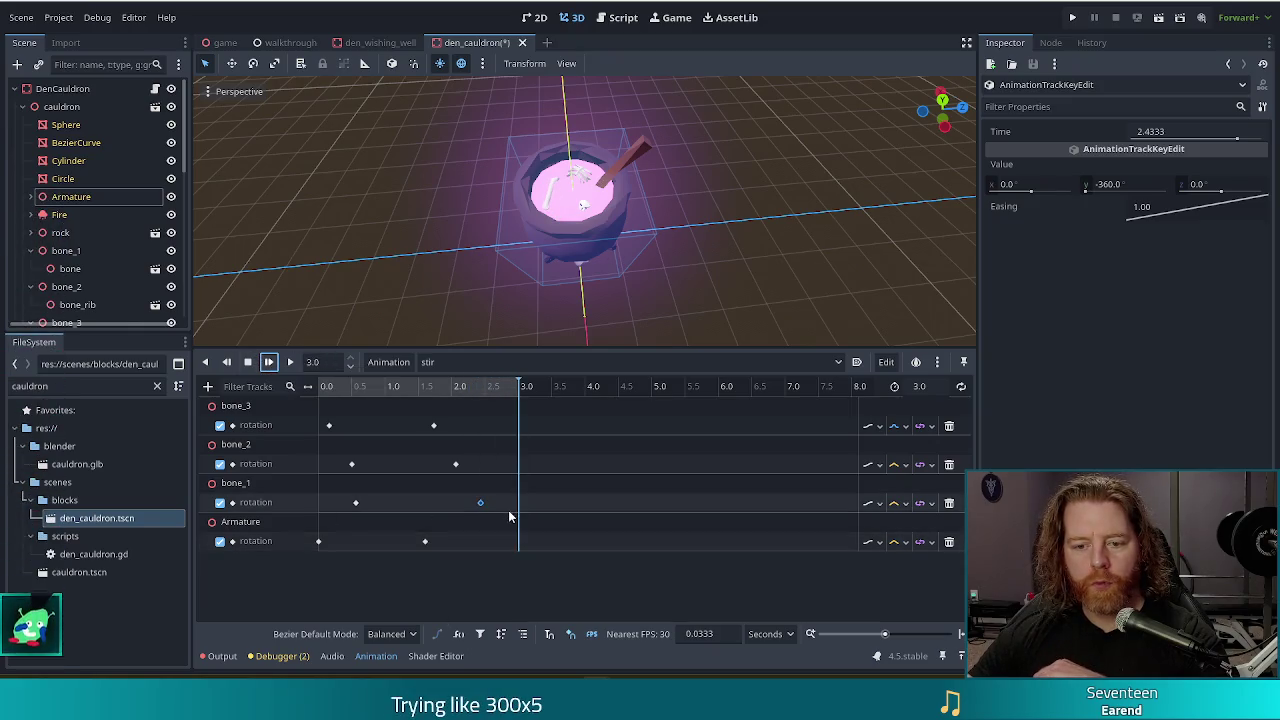
pyautogui.click(352, 464)
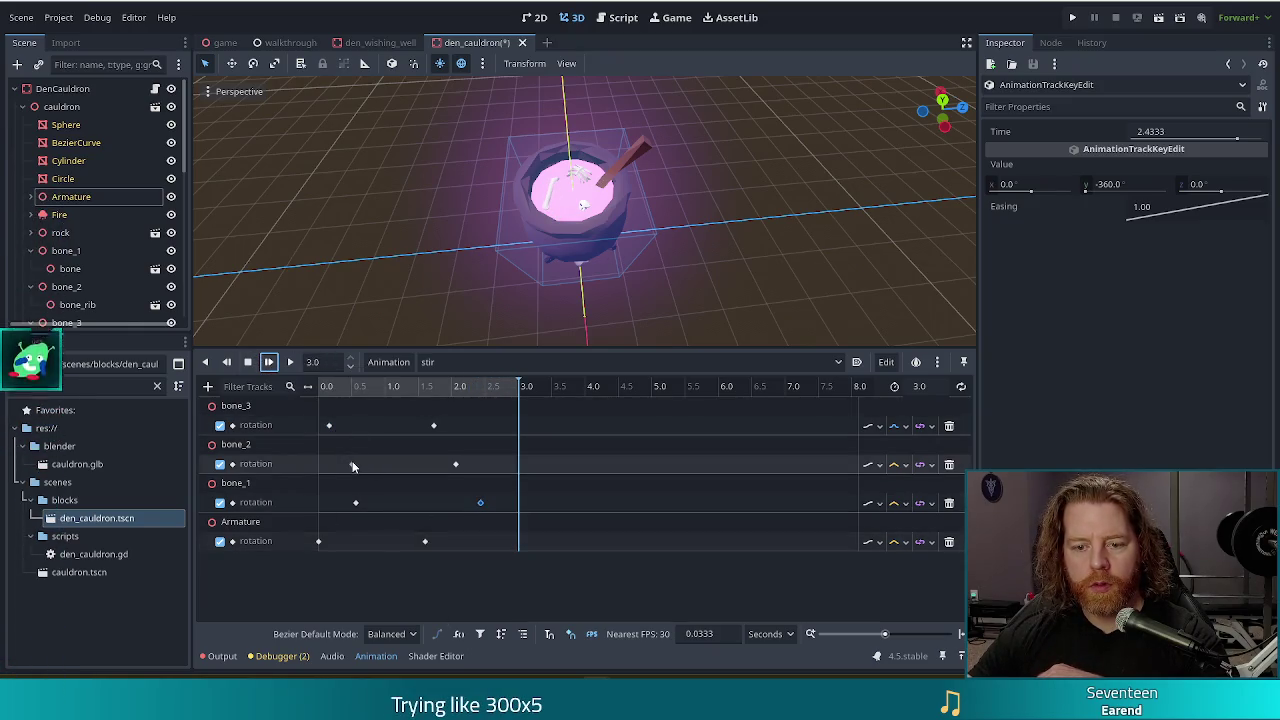
# Shift bone_2's rotation key later and extend the animation length to 5.0 seconds, then preview it
pyautogui.moveTo(354, 465); pyautogui.dragTo(382, 468)
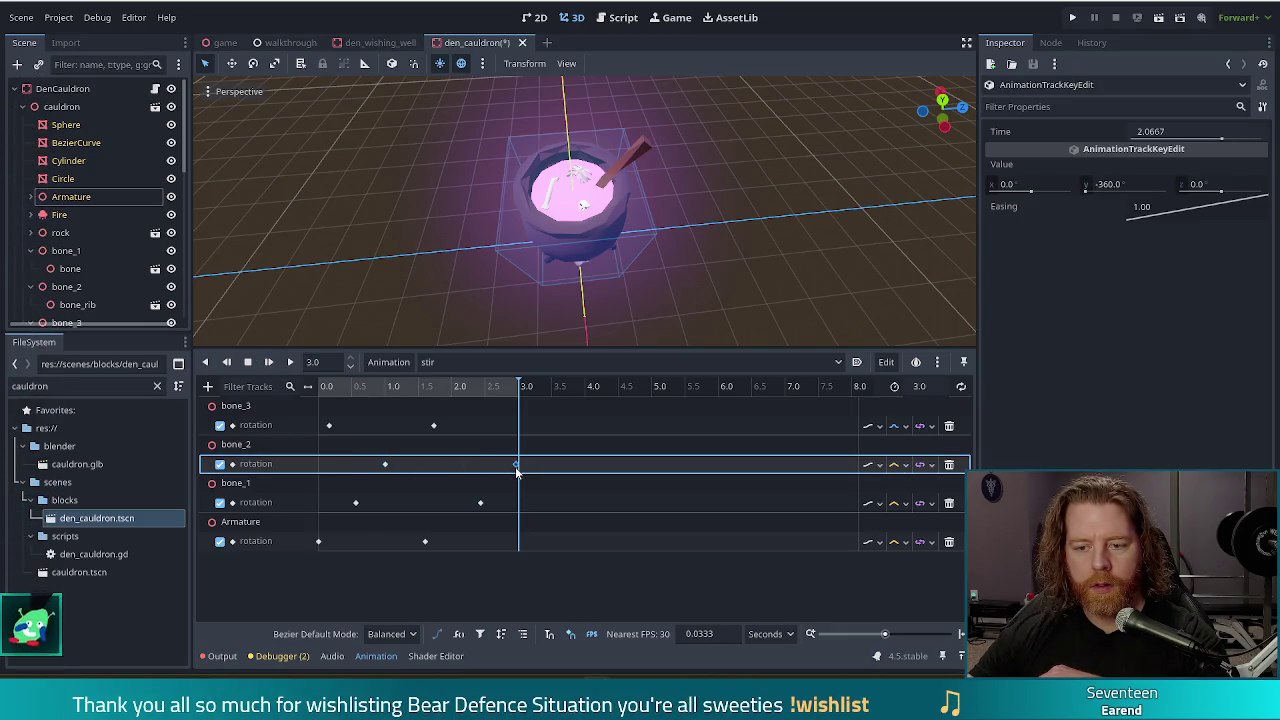
pyautogui.click(925, 388)
pyautogui.write('5.0')
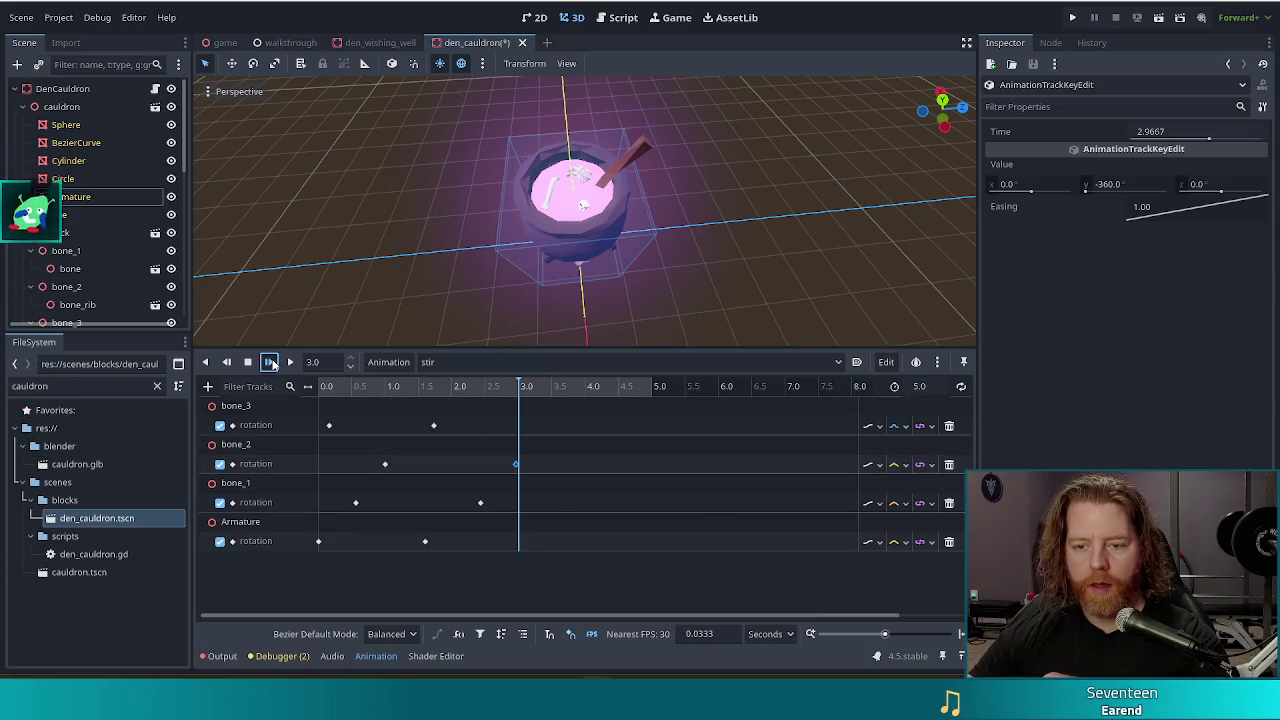
pyautogui.click(271, 363)
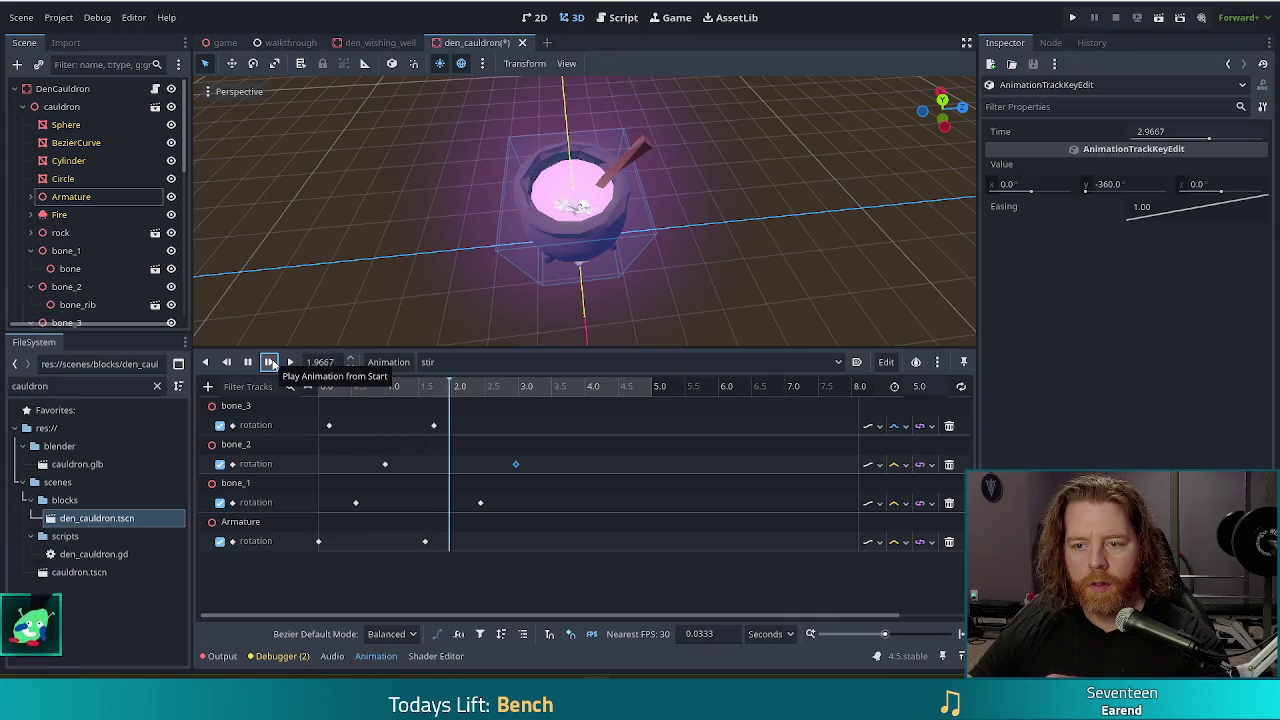
pyautogui.click(271, 363)
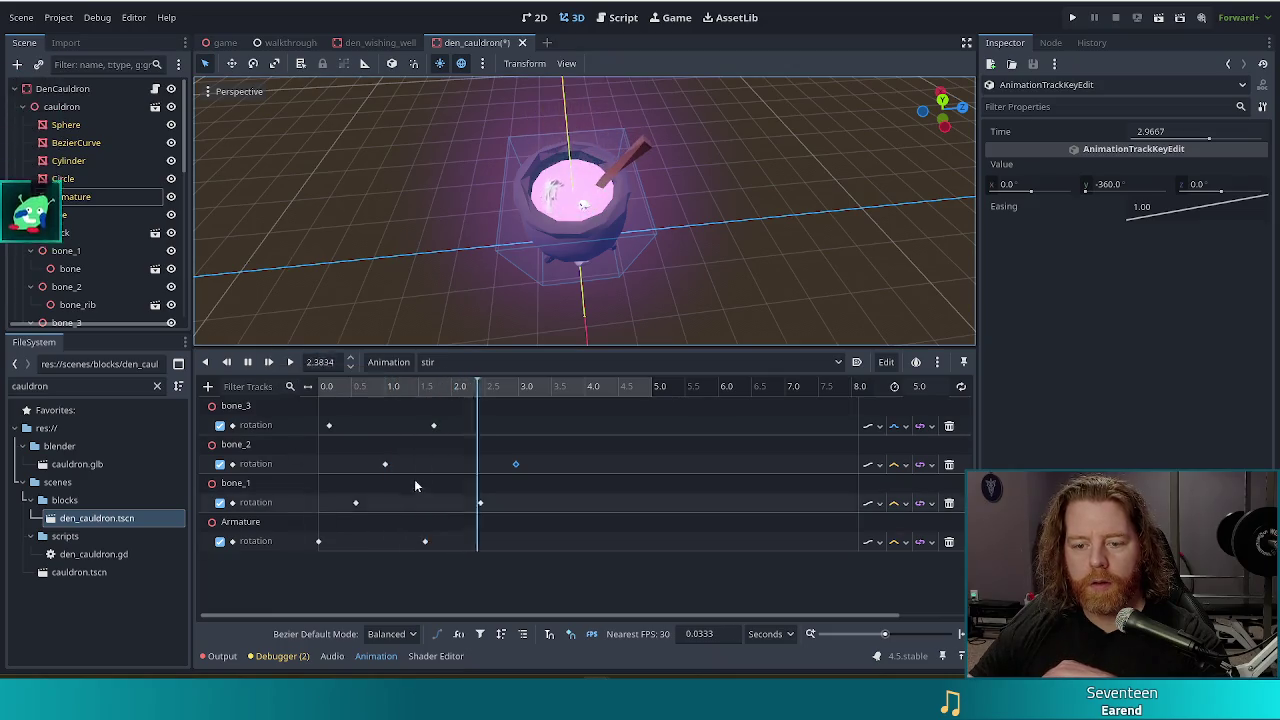
# Move bone_2's first rotation key to 0.8 s and replay the stir from the start
pyautogui.click(382, 466)
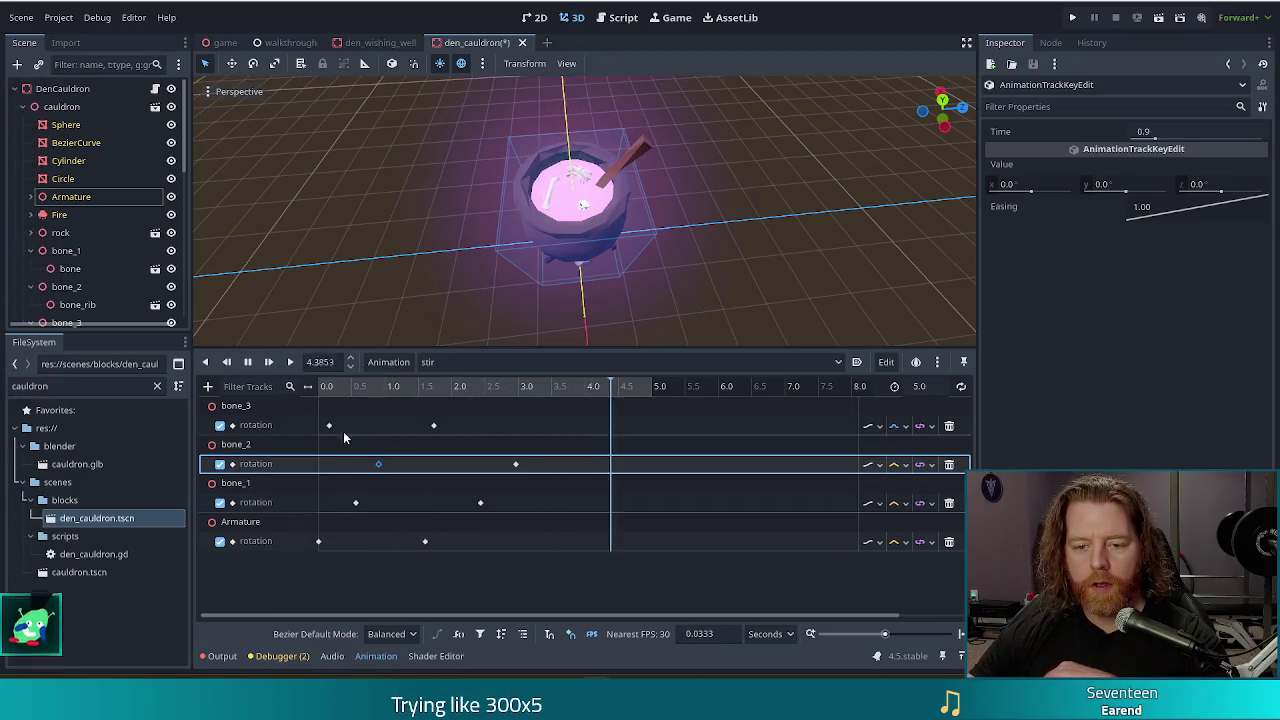
pyautogui.click(269, 363)
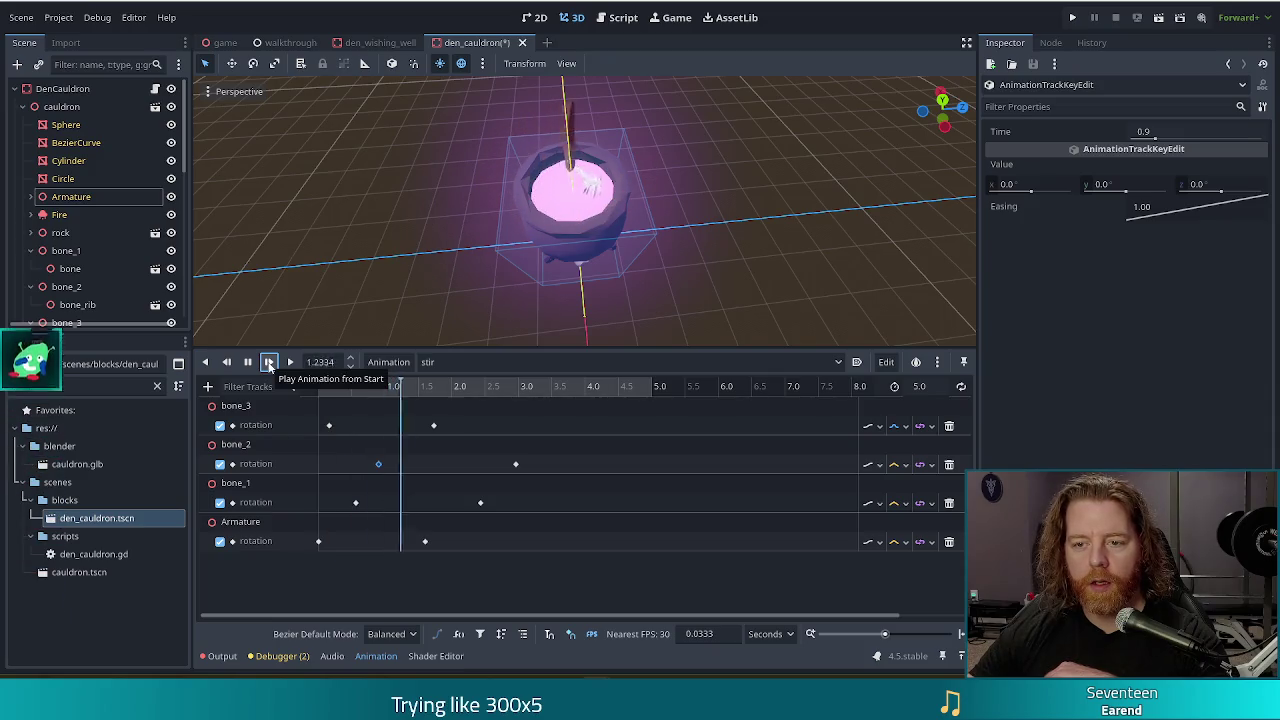
pyautogui.click(377, 465)
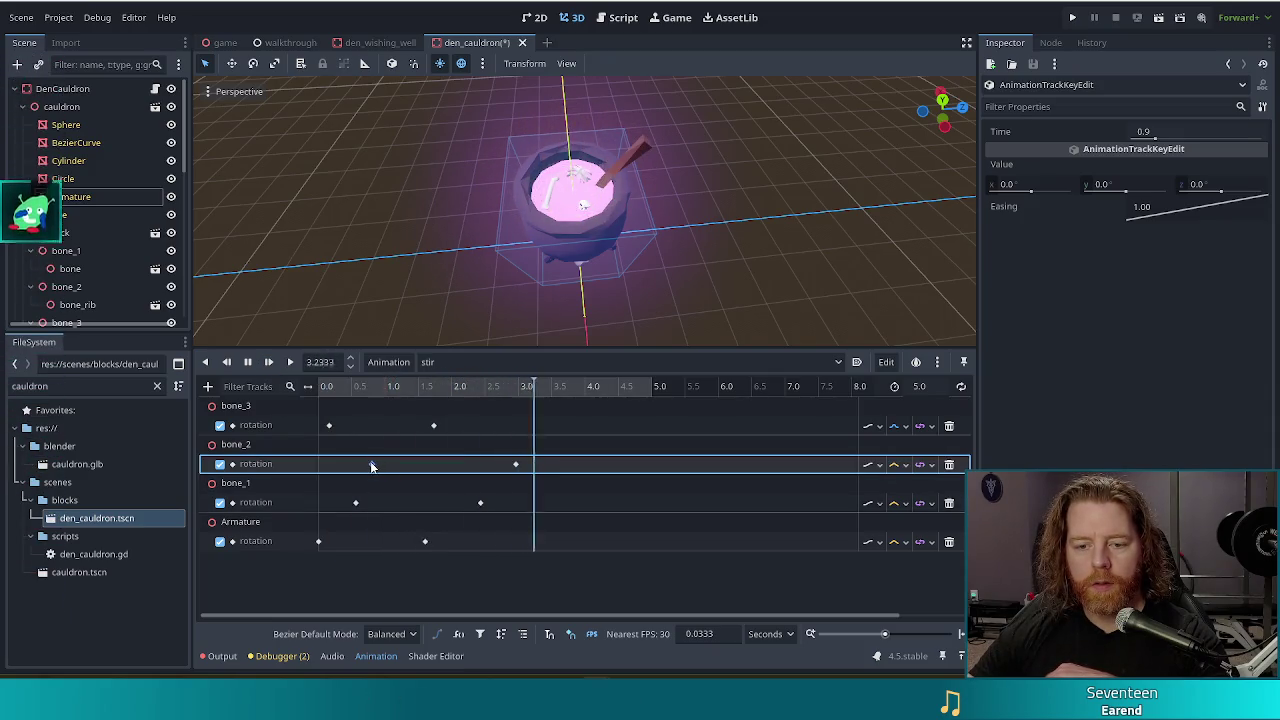
pyautogui.click(371, 466)
pyautogui.click(268, 363)
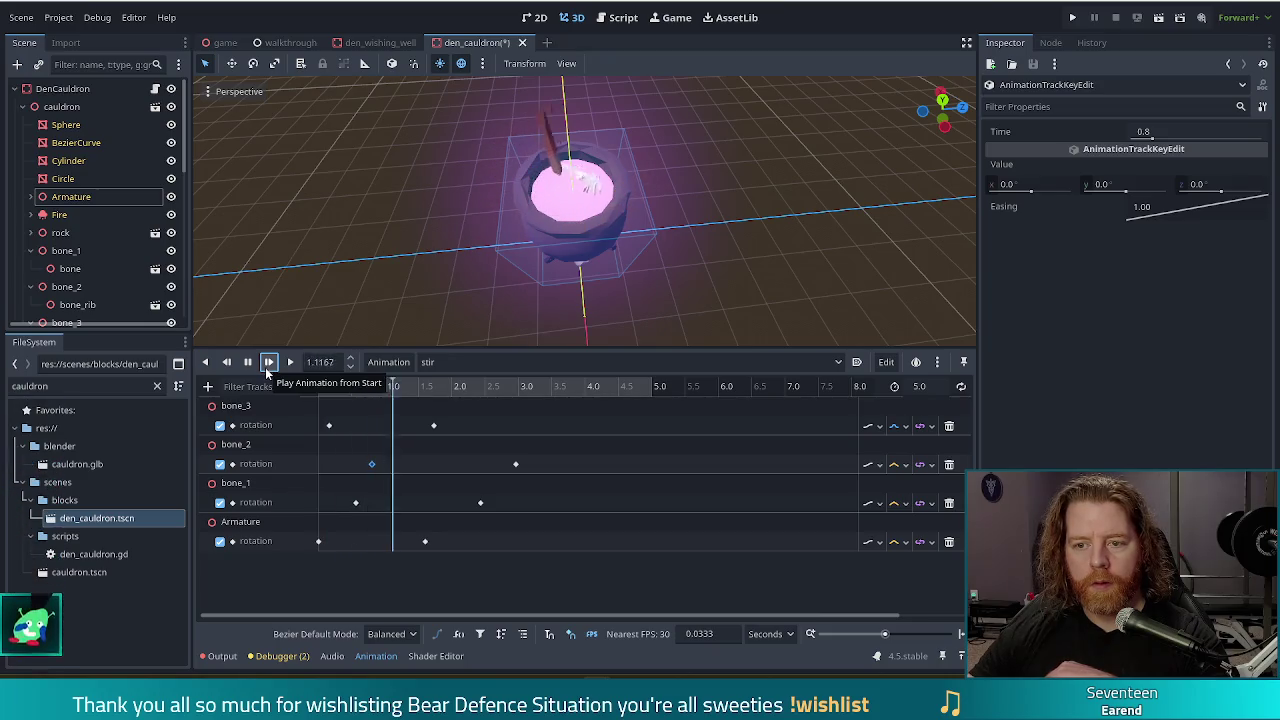
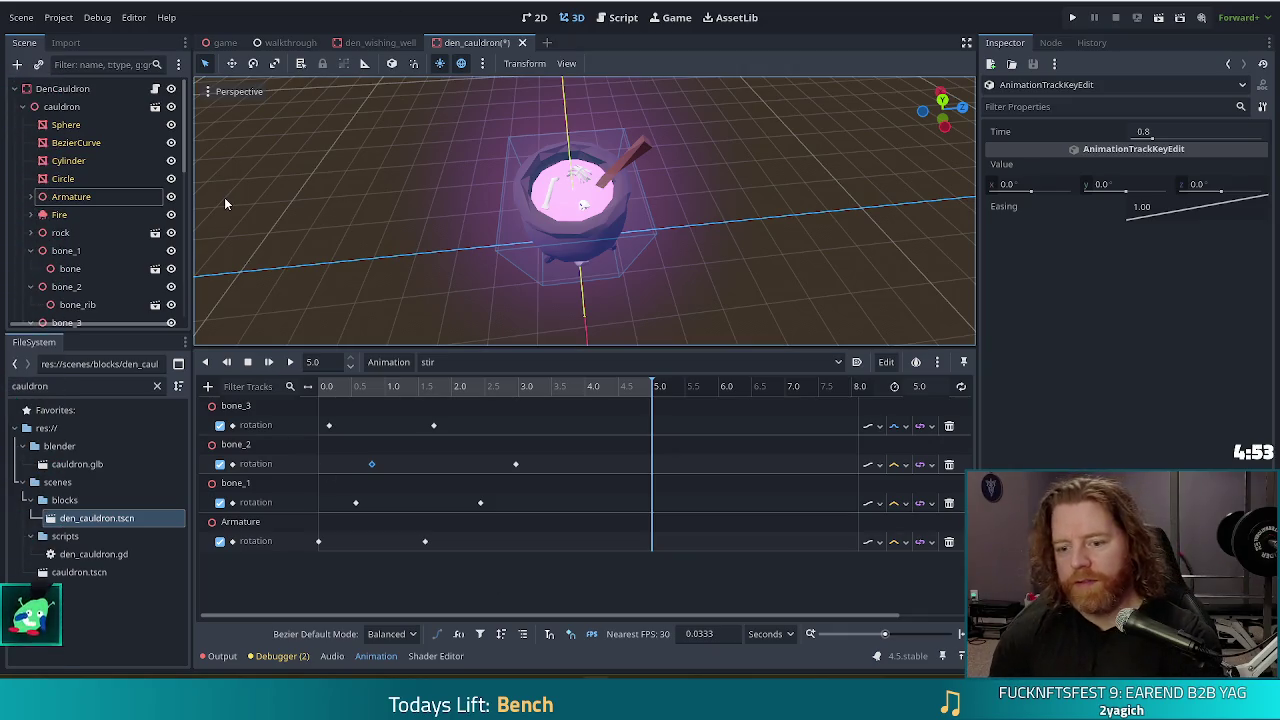
# Play the stir animation from the start several times to review its motion
pyautogui.click(271, 366)
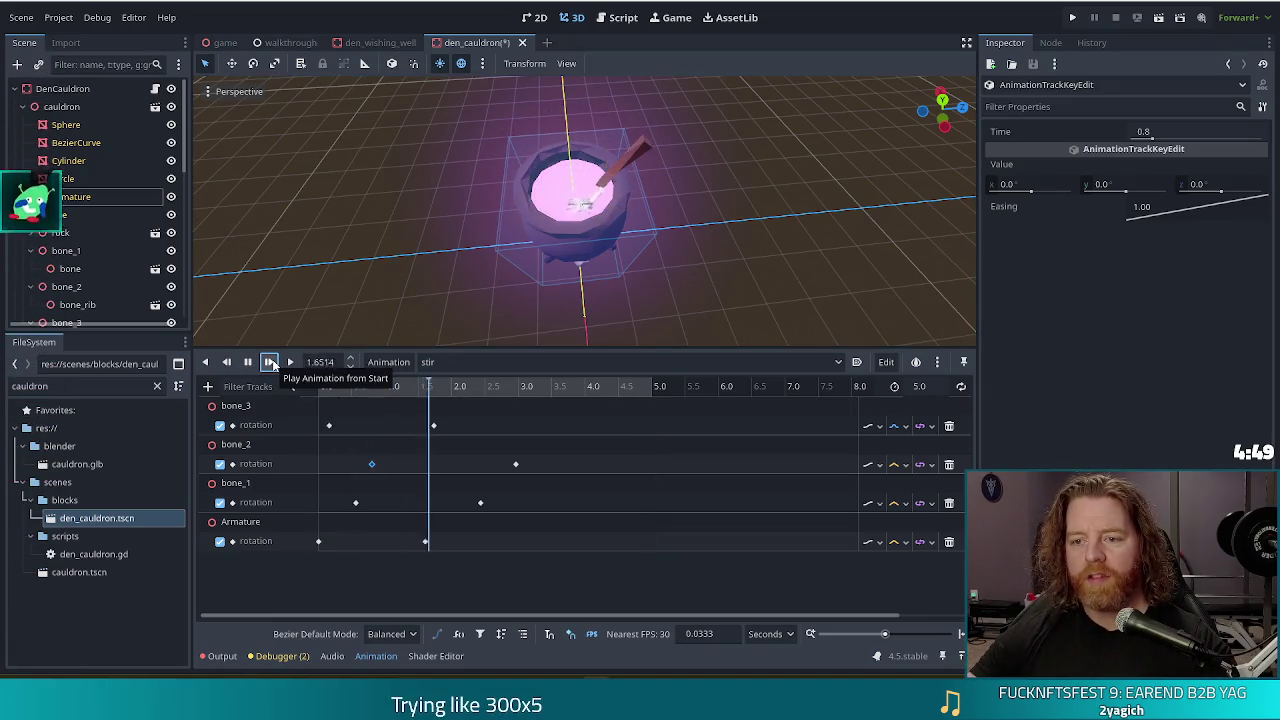
pyautogui.click(269, 364)
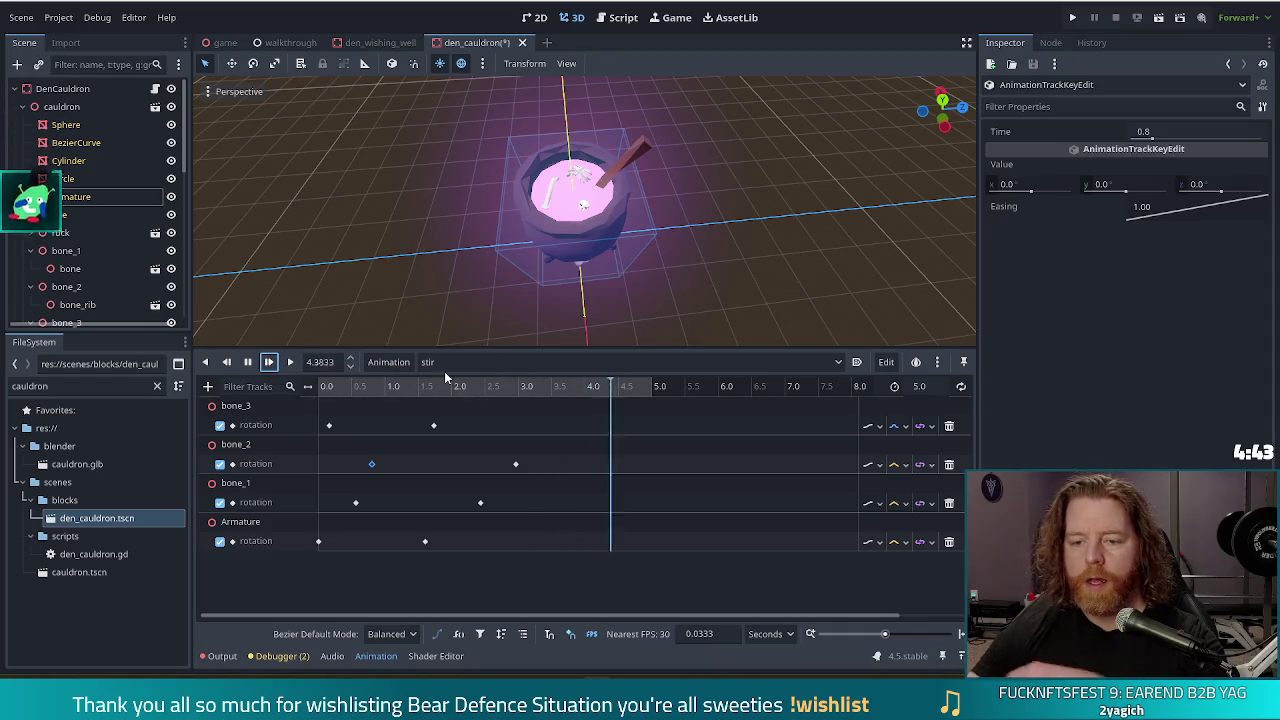
pyautogui.click(269, 364)
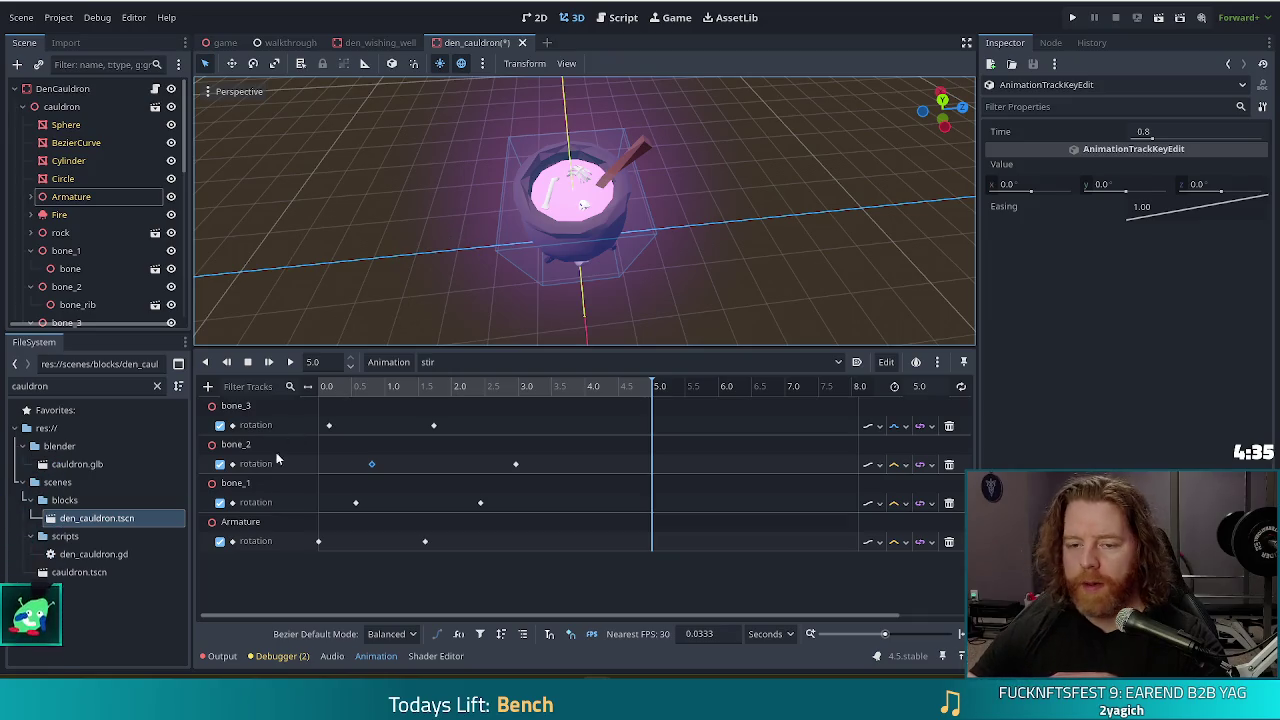
# Set the bone_2 and Armature rotation tracks to Cubic interpolation and replay the stir animation
pyautogui.click(79, 276)
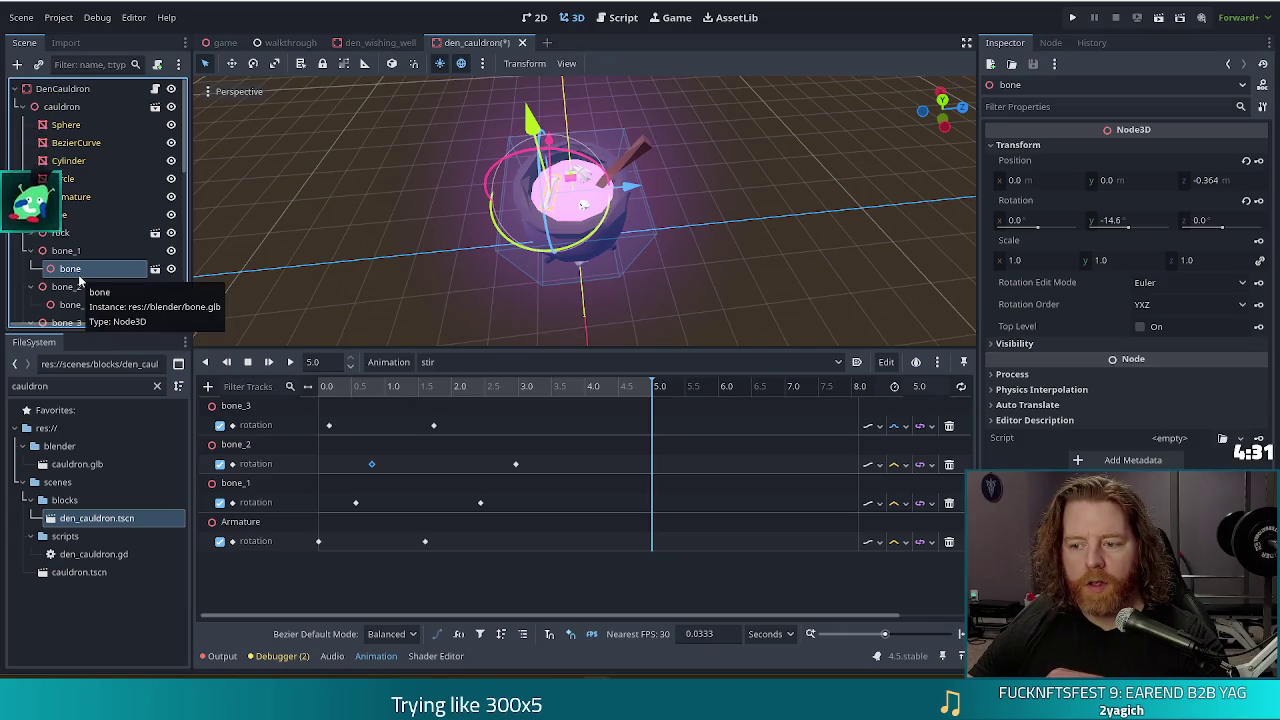
pyautogui.click(906, 464)
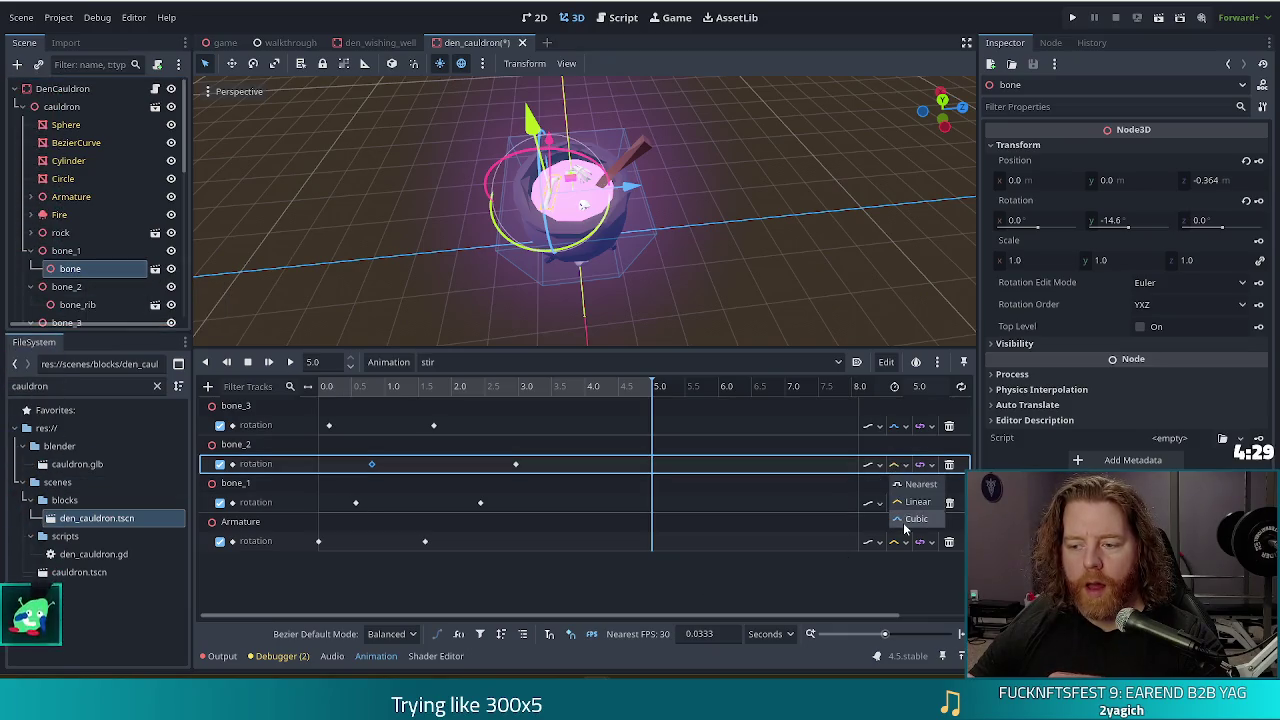
pyautogui.click(906, 503)
pyautogui.click(909, 563)
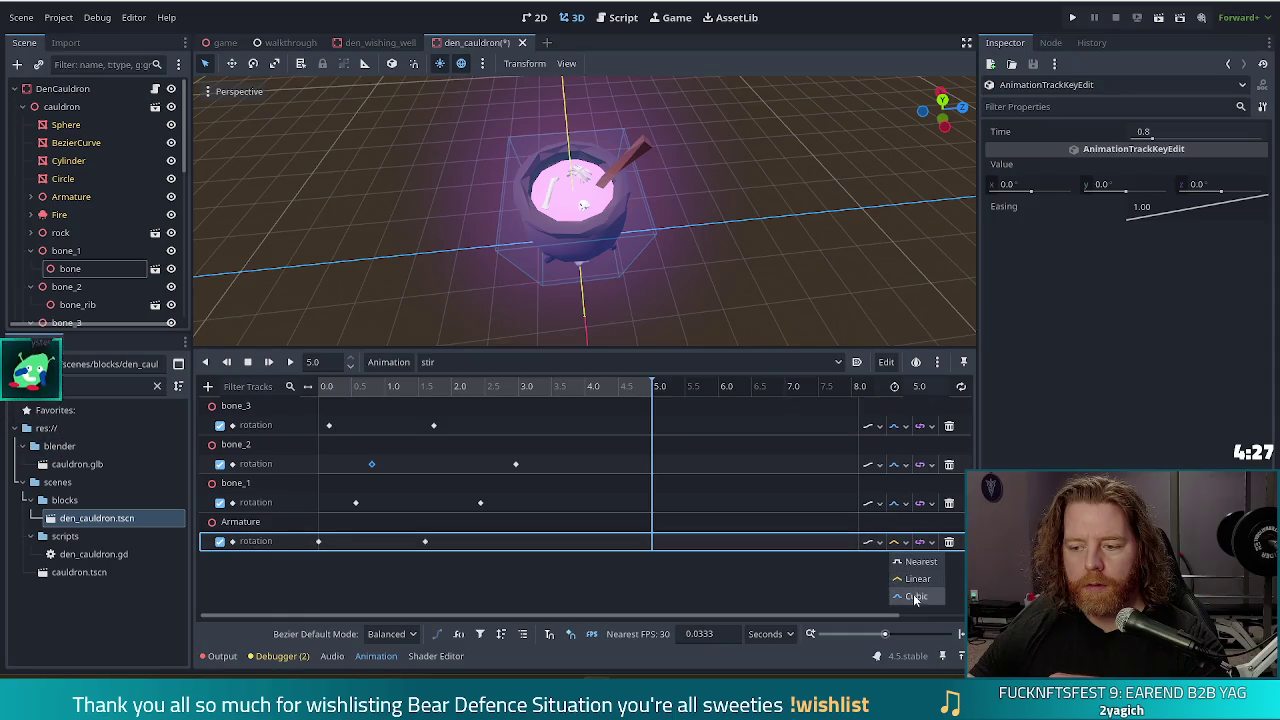
pyautogui.click(268, 362)
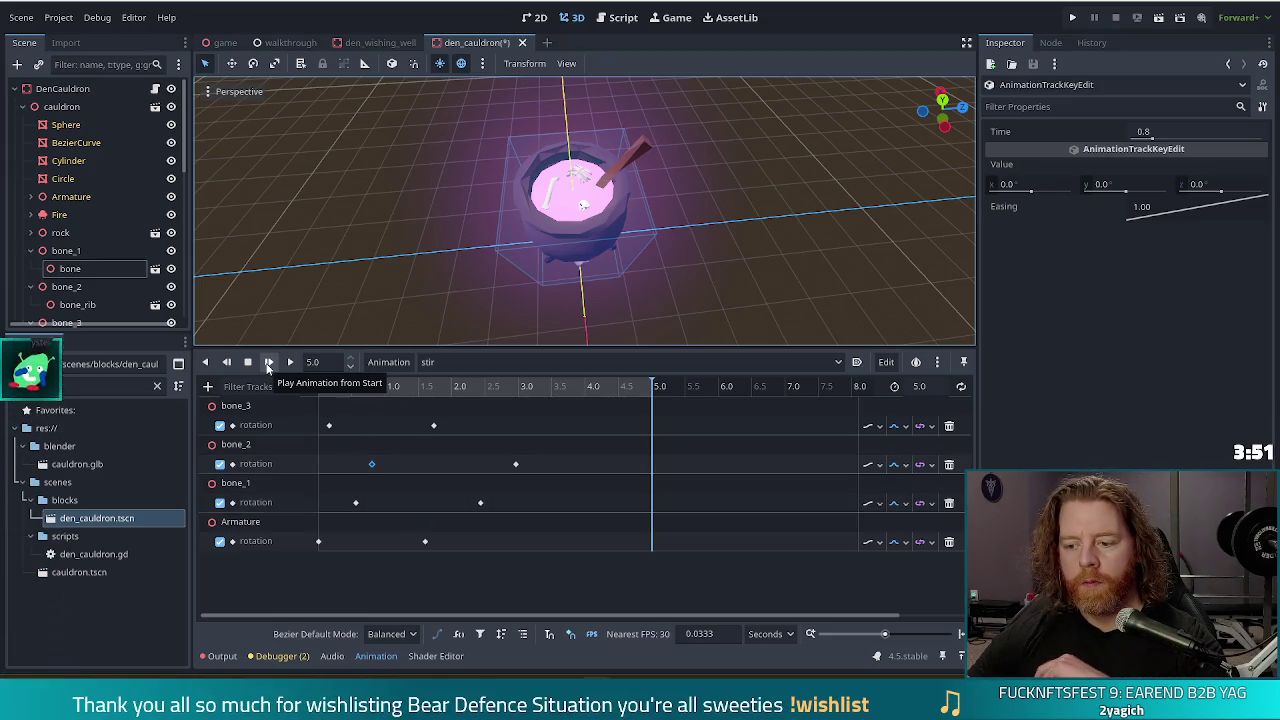
# Move bone_3's second rotation key later, to about 2.07 s, and replay the animation
pyautogui.click(268, 366)
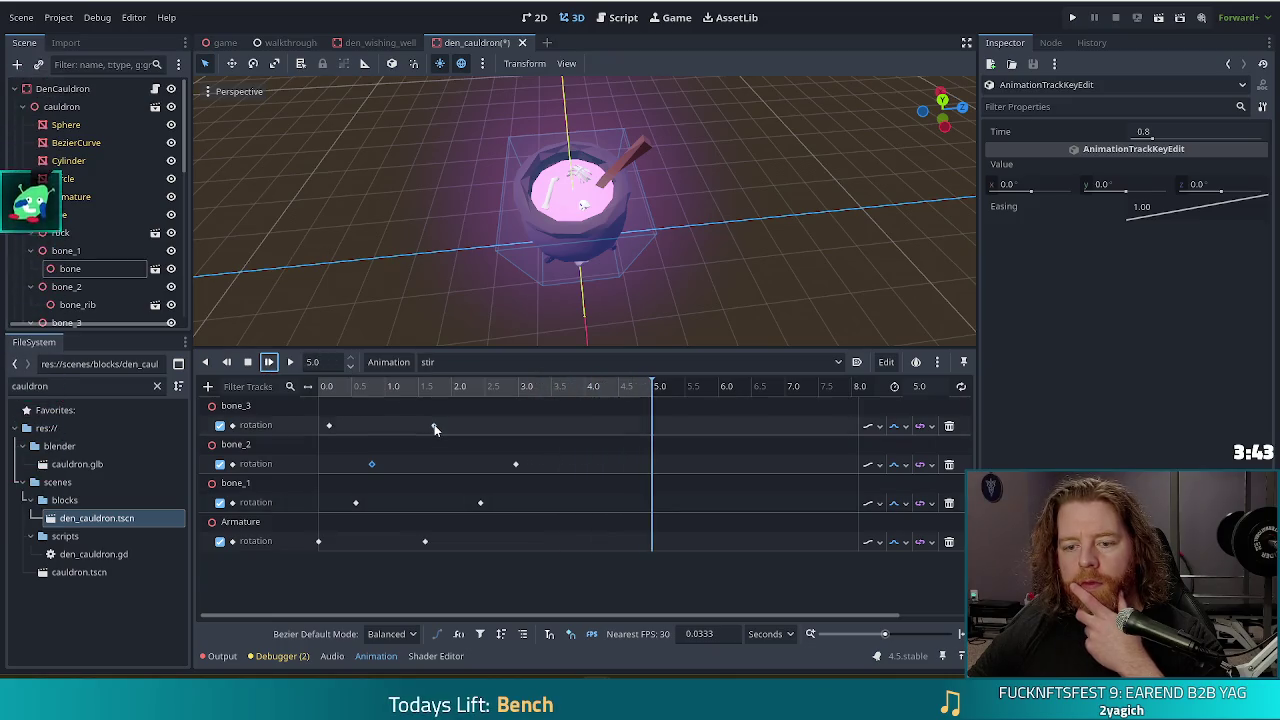
pyautogui.click(270, 365)
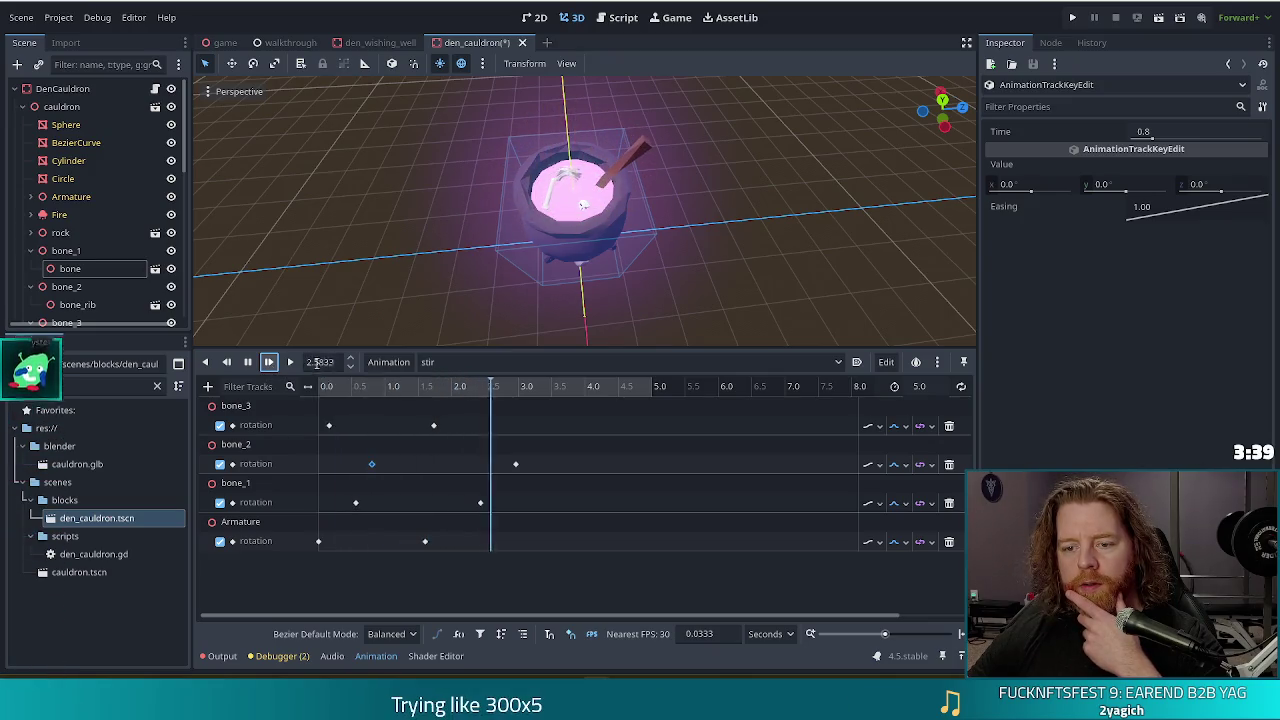
pyautogui.click(433, 426)
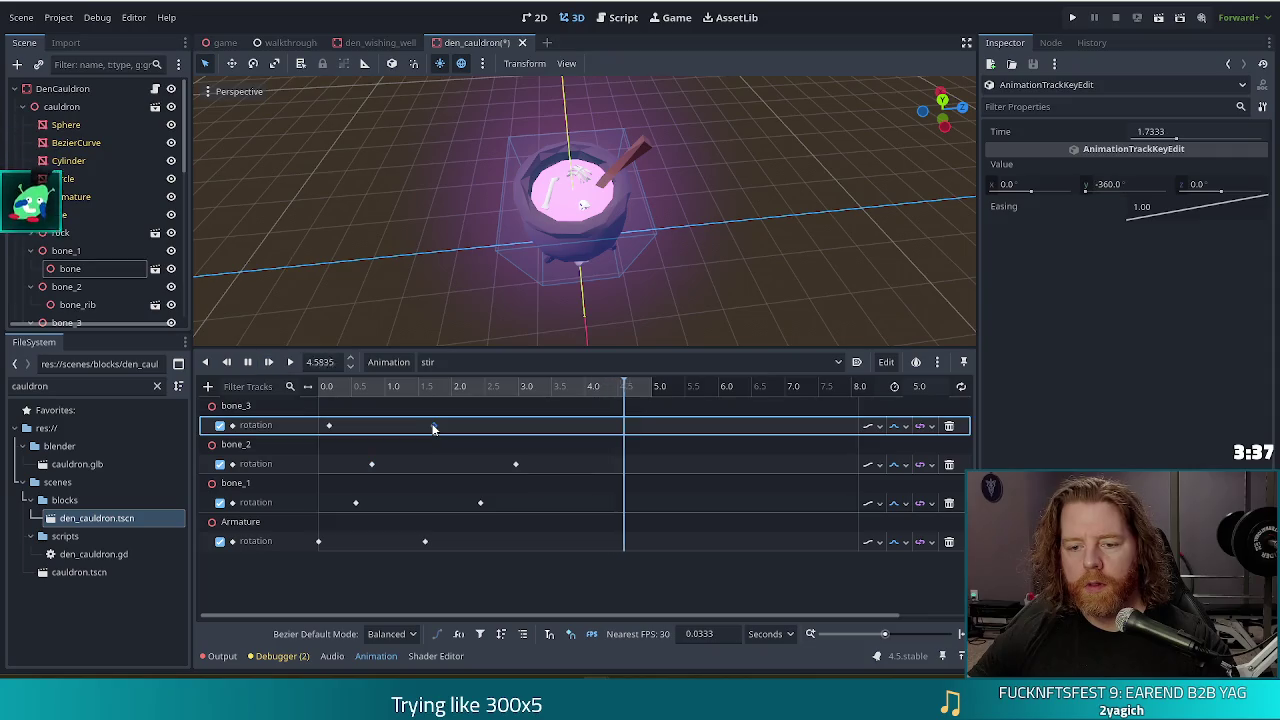
pyautogui.moveTo(455, 430); pyautogui.dragTo(456, 427)
pyautogui.click(270, 363)
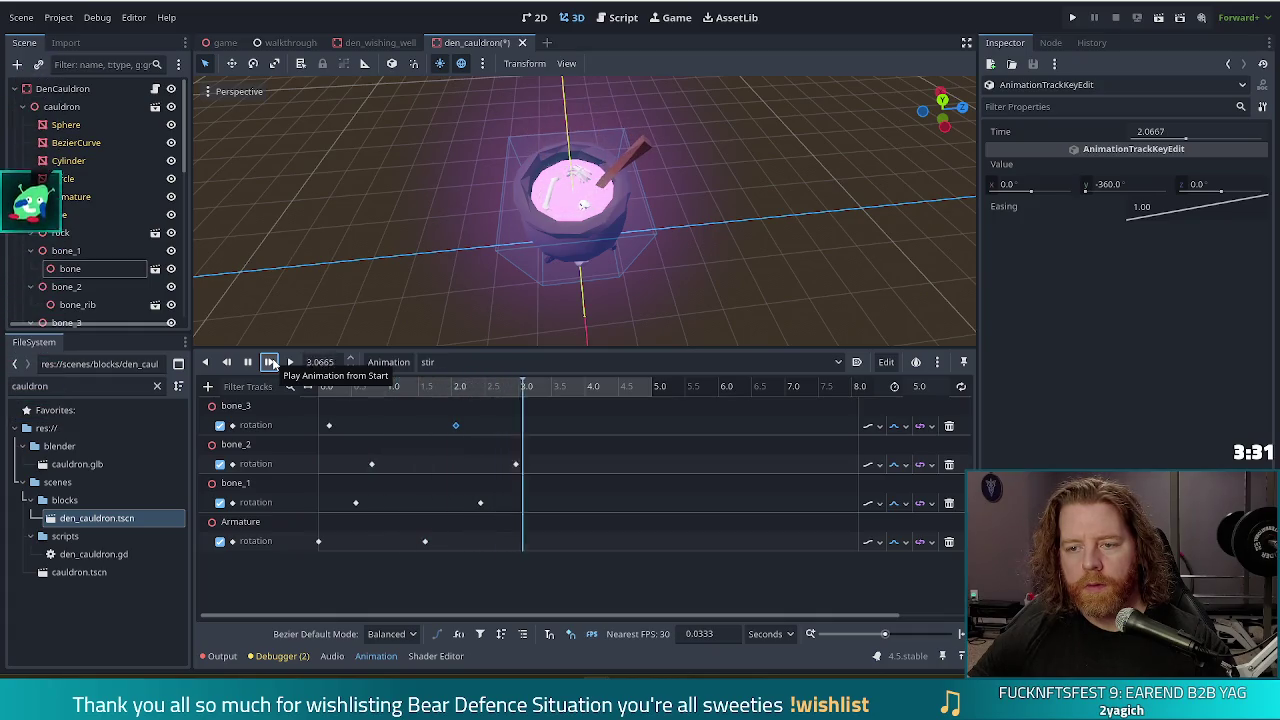
# Shift the second keys of bone_3, bone_2 and bone_1 later together, replay, and save den_cauldron
pyautogui.keyDown('shift'); pyautogui.click(515, 464); pyautogui.keyUp('shift')
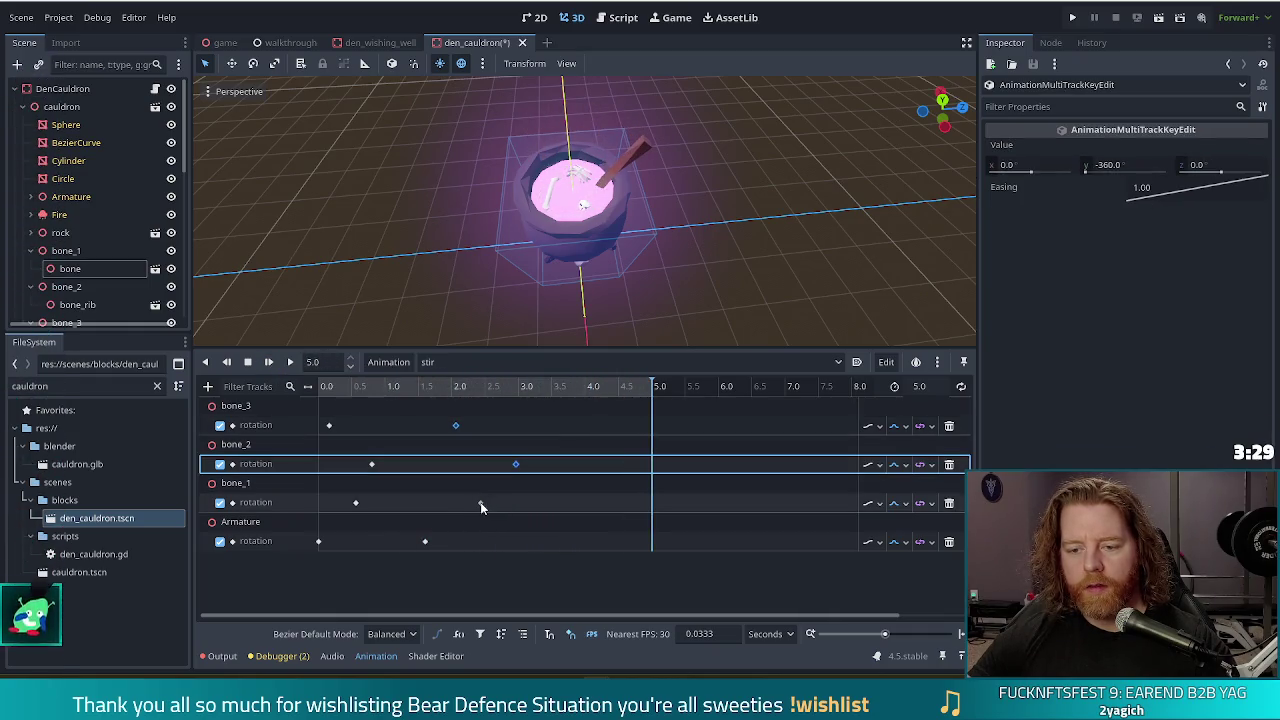
pyautogui.keyDown('shift'); pyautogui.click(480, 502); pyautogui.keyUp('shift')
pyautogui.moveTo(455, 425); pyautogui.dragTo(487, 427)
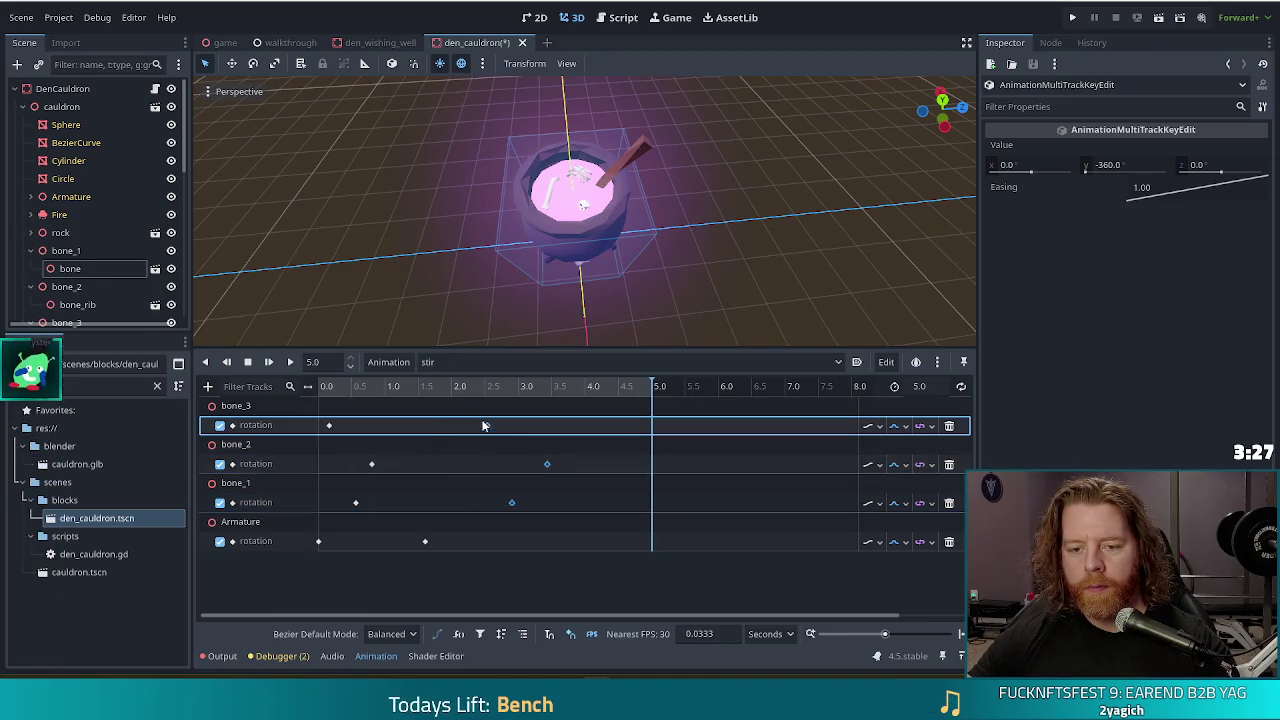
pyautogui.click(268, 362)
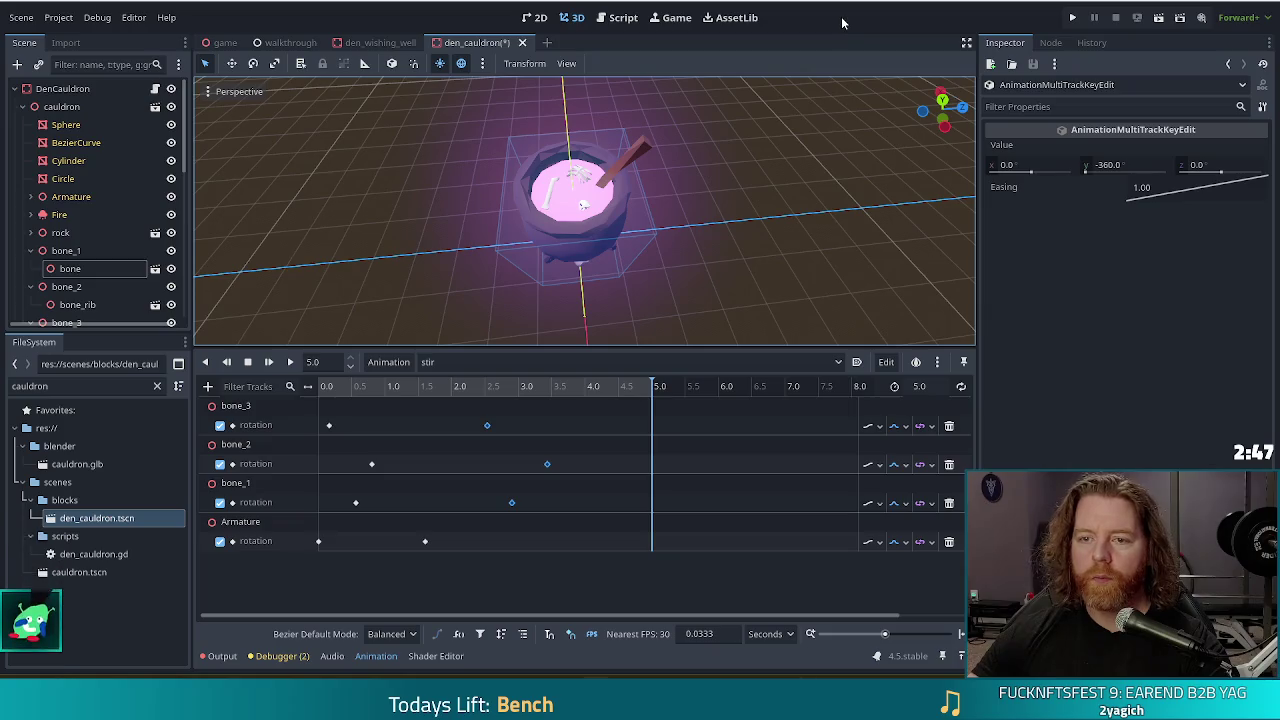
pyautogui.hotkey('ctrl', 's')
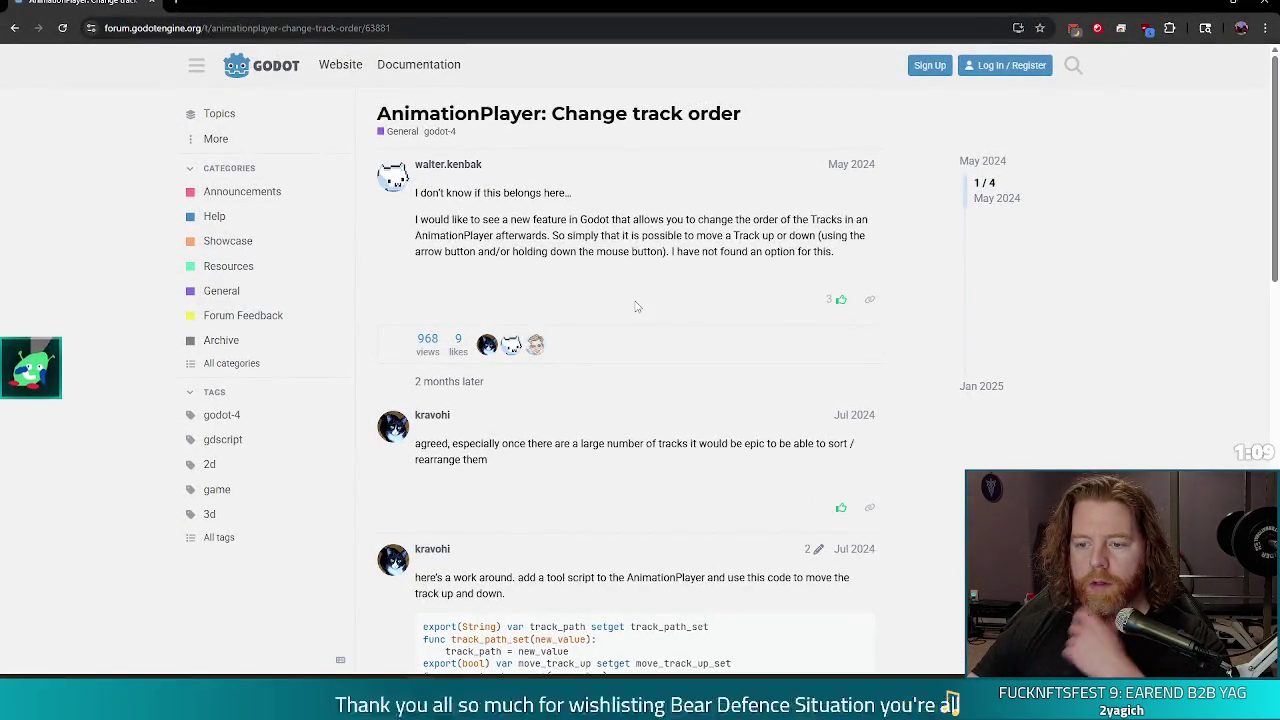
# Scroll to the forum reply on reordering tracks via the list icon, then return to den_cauldron
pyautogui.scroll(-3, 590, 272)
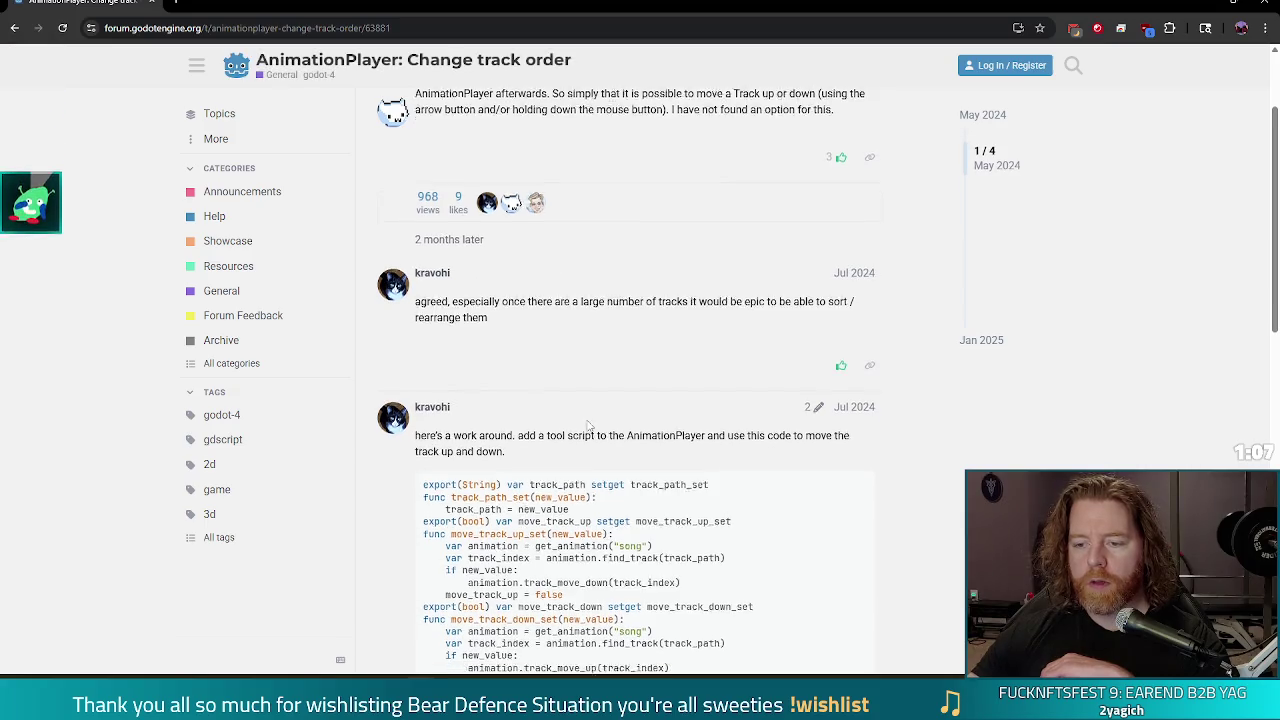
pyautogui.scroll(-4, 473, 264)
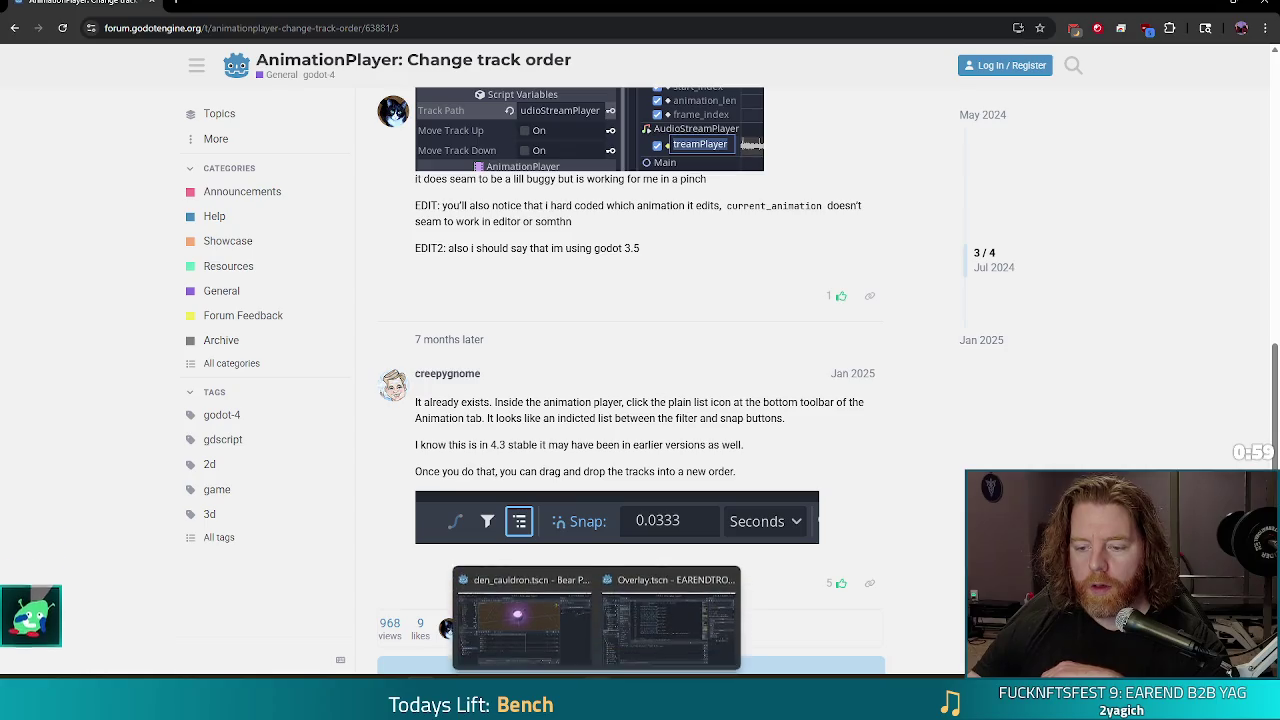
pyautogui.moveTo(577, 676)
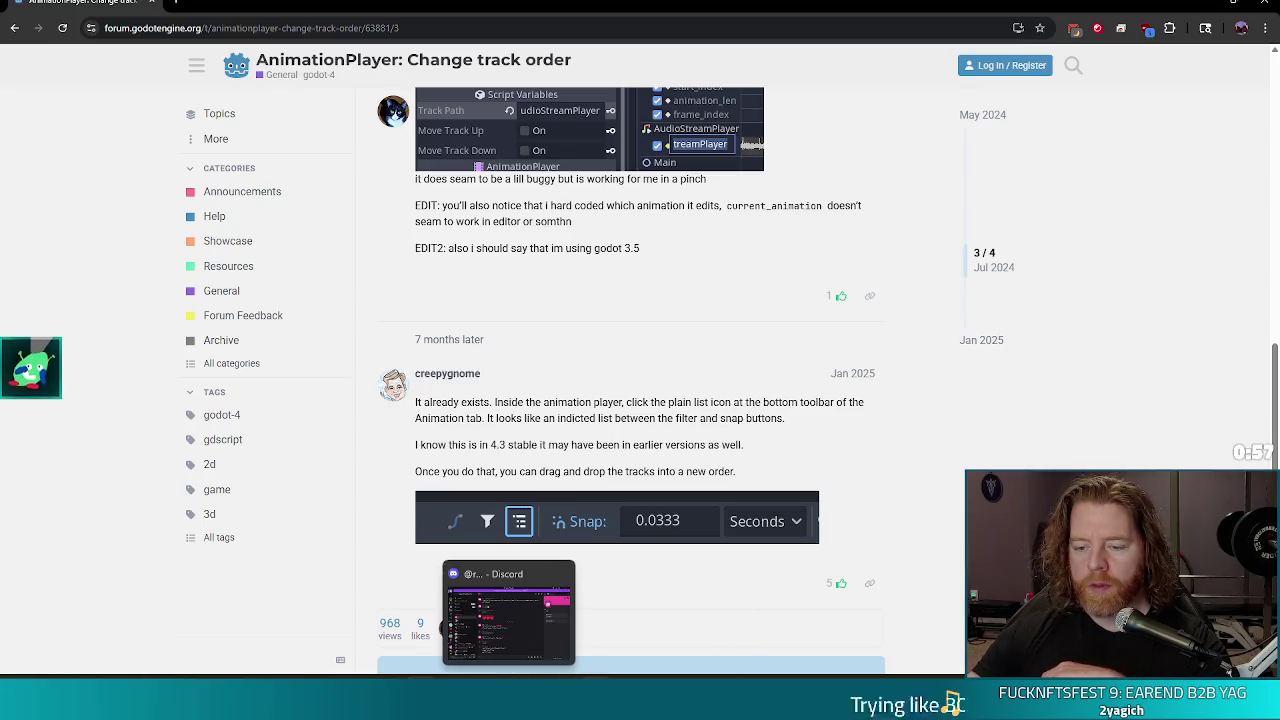
pyautogui.click(540, 630)
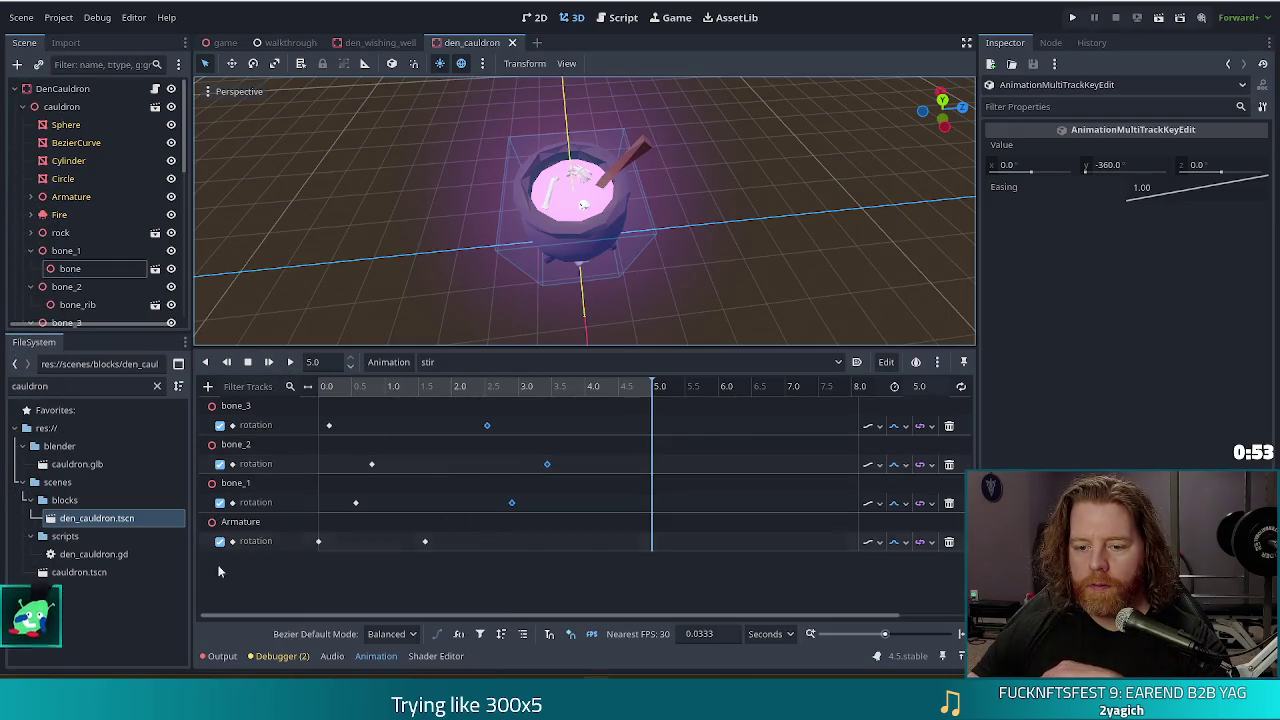
# With track grouping off, drag bone_3:rotation to the bottom so tracks run Armature, bone_1, bone_2, bone_3
pyautogui.click(523, 634)
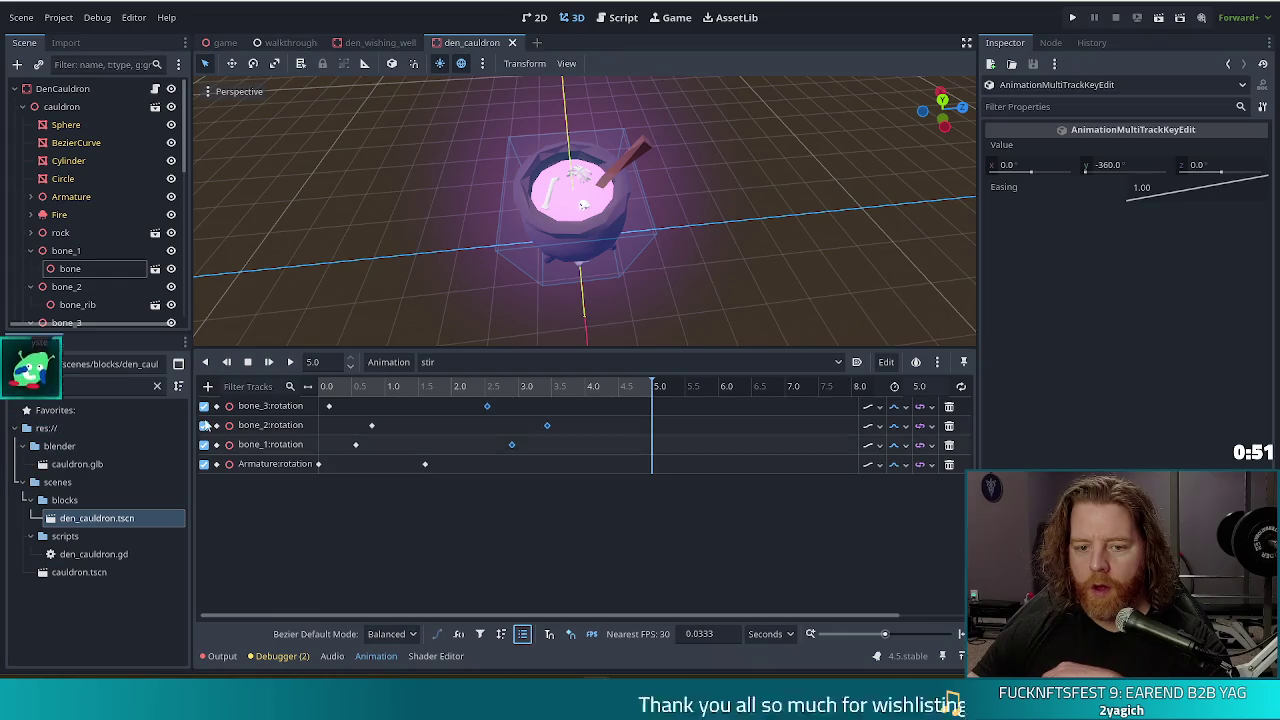
pyautogui.moveTo(273, 405)
pyautogui.mouseDown()
pyautogui.moveTo(269, 449)
pyautogui.moveTo(272, 414)
pyautogui.moveTo(271, 447)
pyautogui.moveTo(294, 444)
pyautogui.moveTo(296, 402)
pyautogui.moveTo(316, 405)
pyautogui.mouseUp()
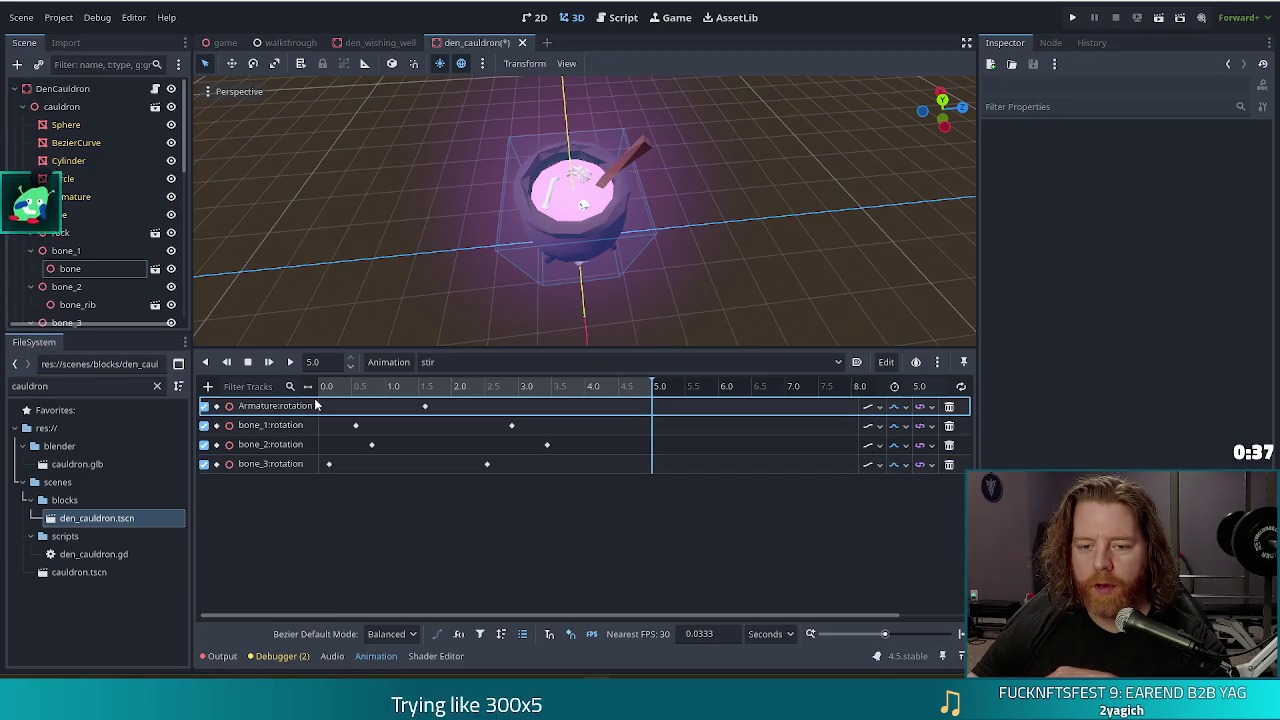
pyautogui.click(522, 634)
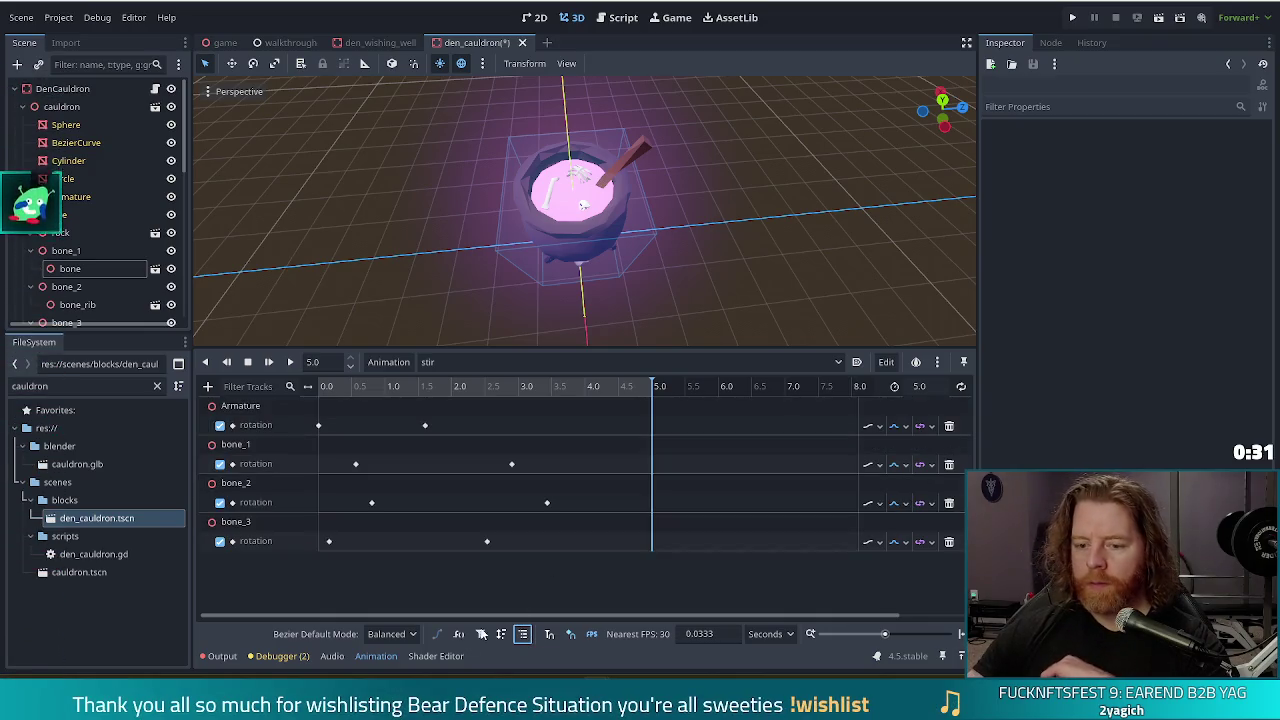
pyautogui.click(490, 615)
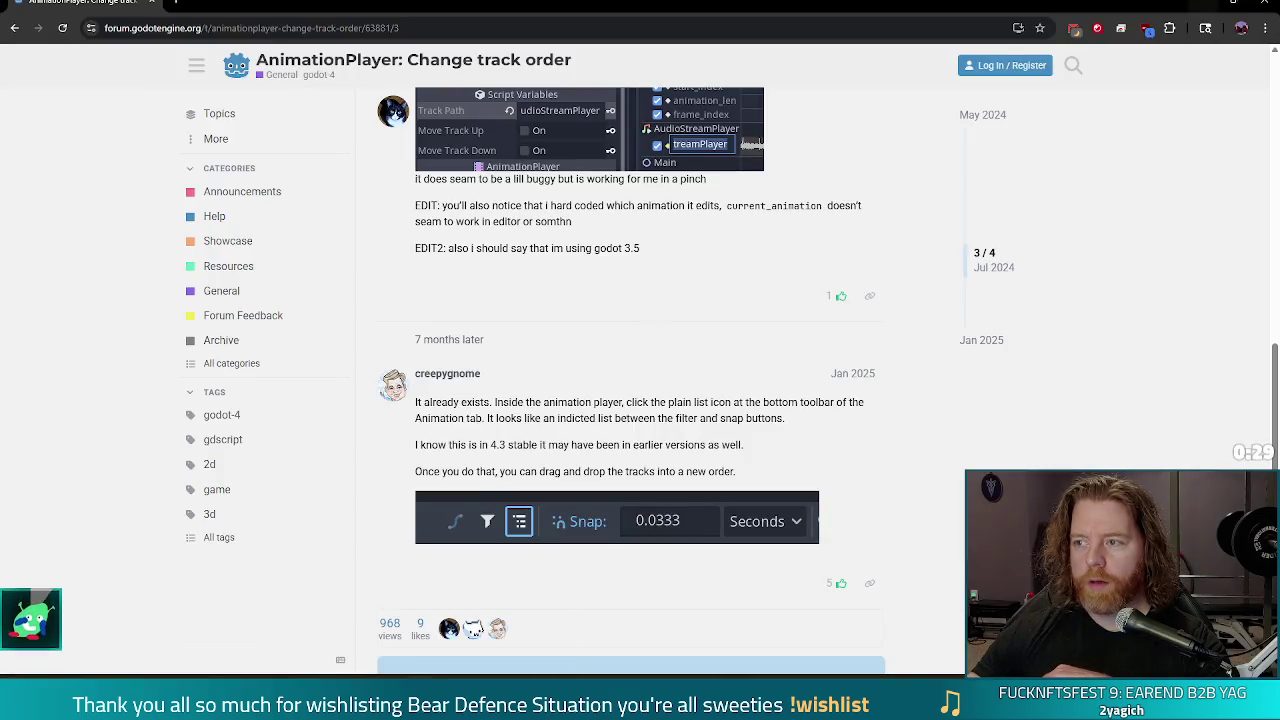
# Return from the forum to the den_cauldron scene and select the bone node under bone_1
pyautogui.click(1263, 3)
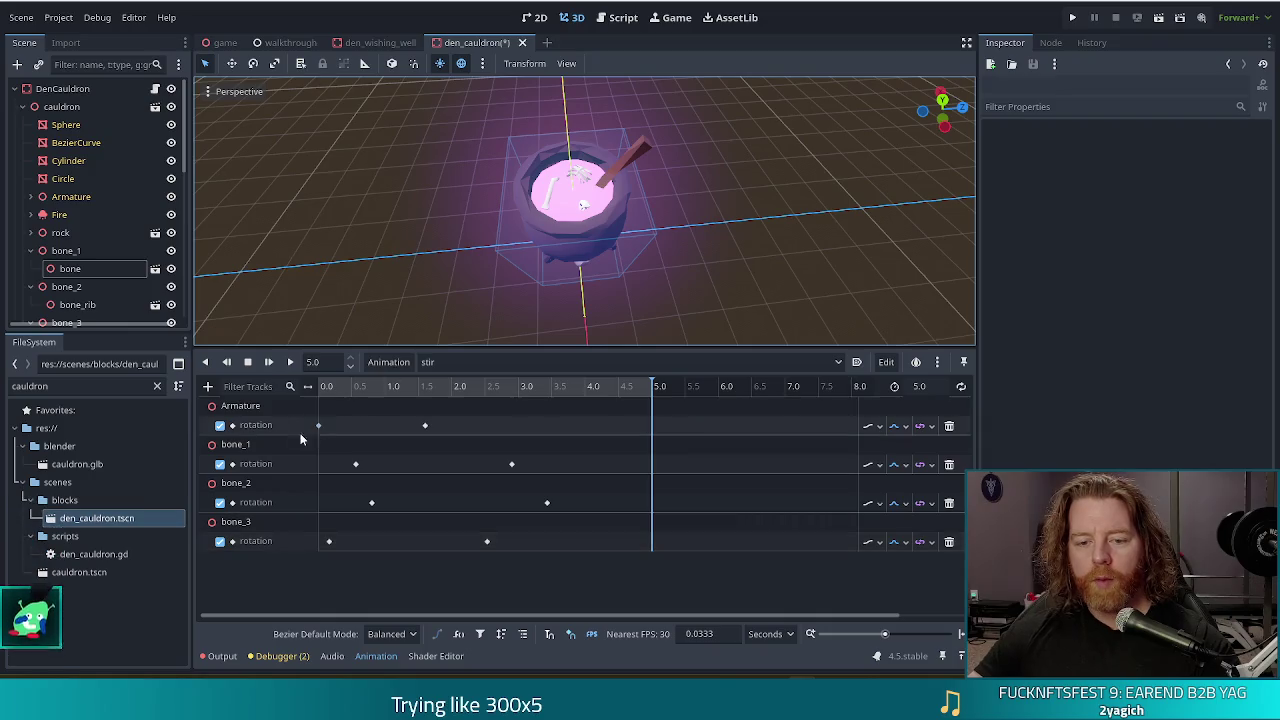
pyautogui.click(105, 268)
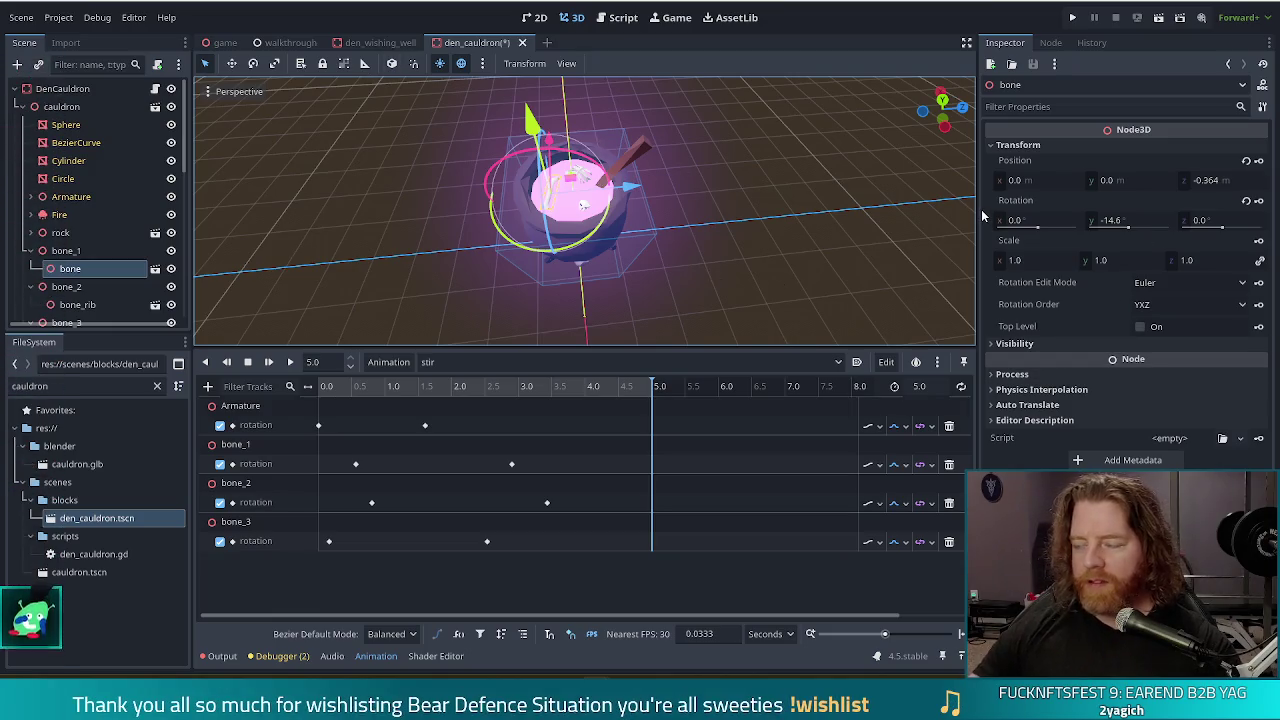
# Launch the game project with Run Project
pyautogui.click(1072, 17)
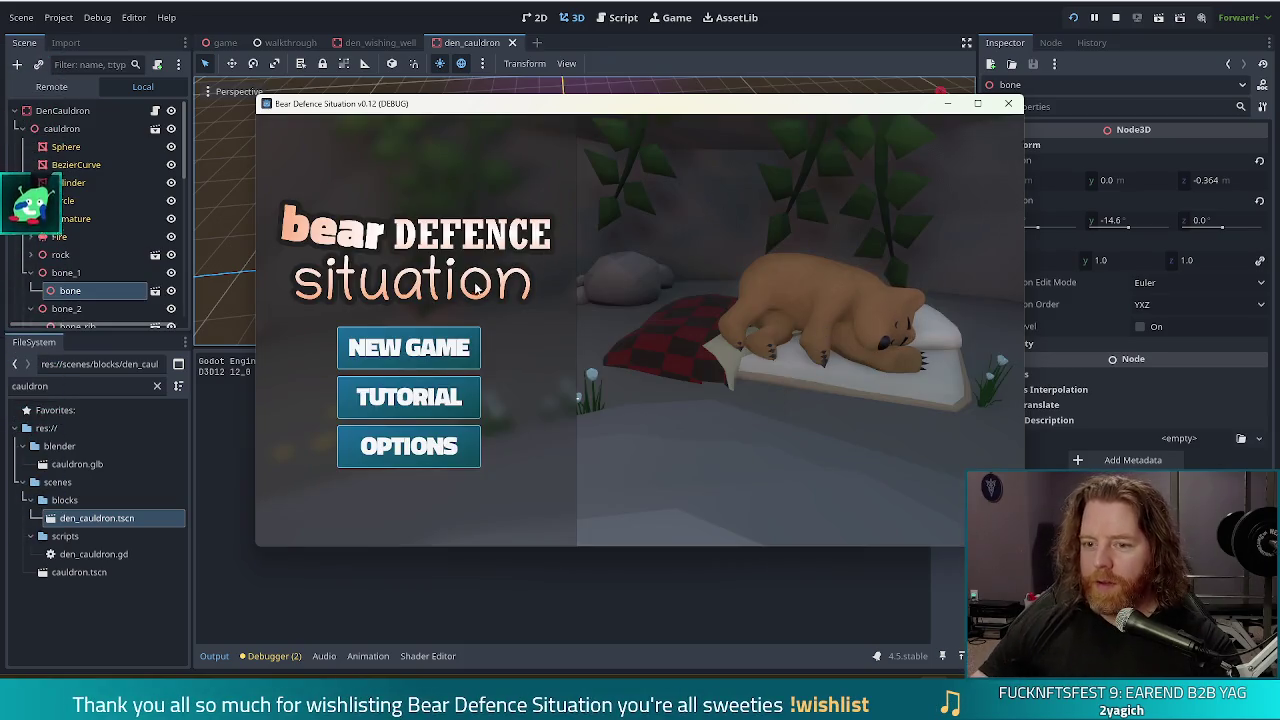
# Start a new game and look through the bear's shop and the cauldron's spell panel
pyautogui.click(407, 348)
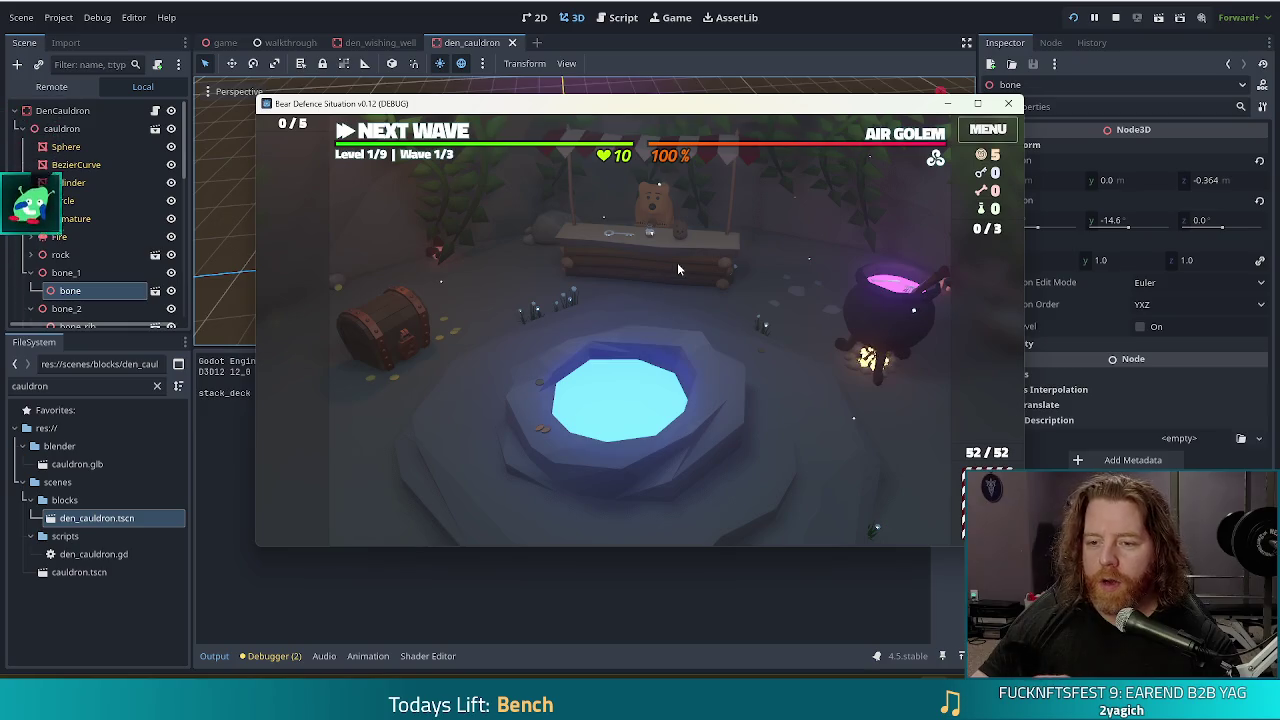
pyautogui.click(677, 262)
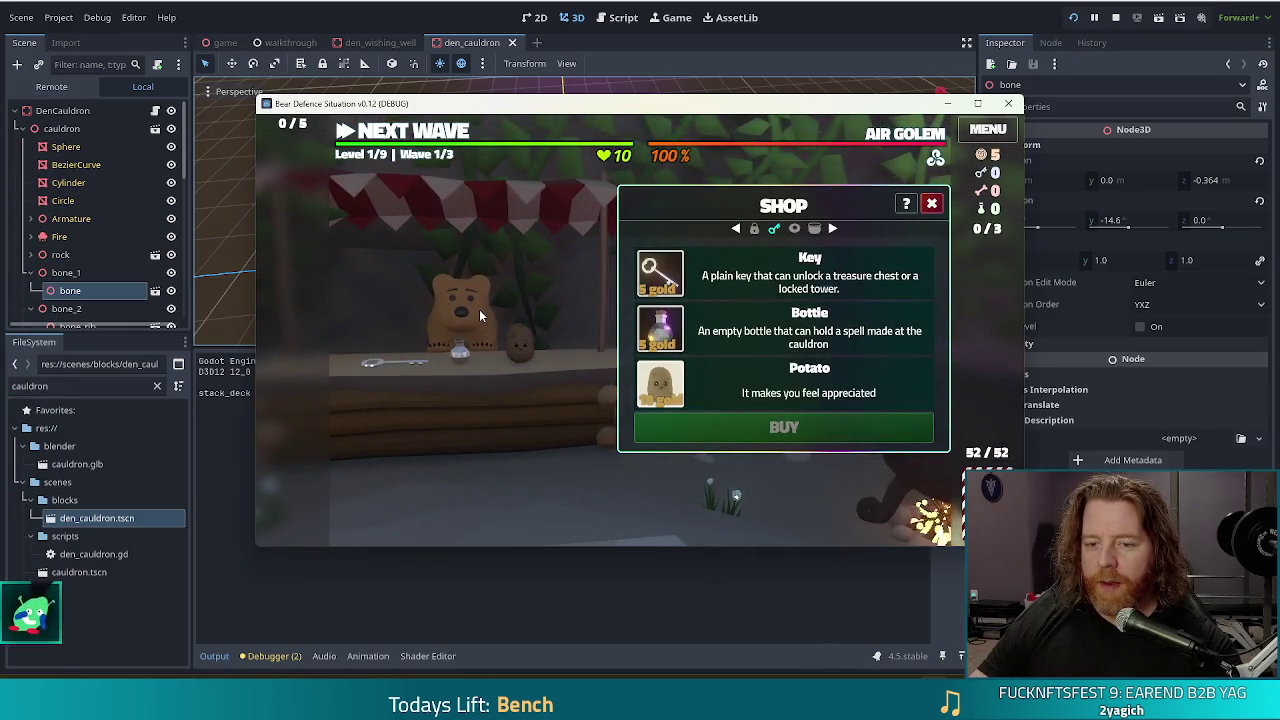
pyautogui.click(479, 309)
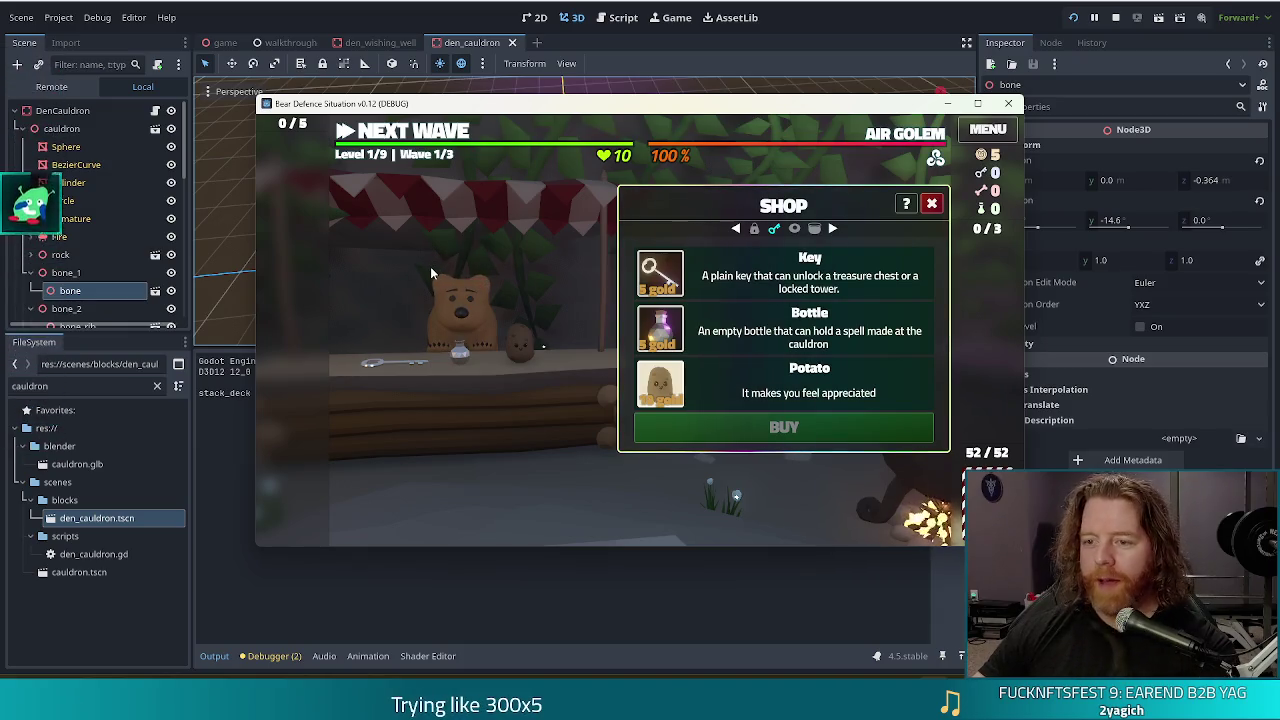
pyautogui.click(935, 204)
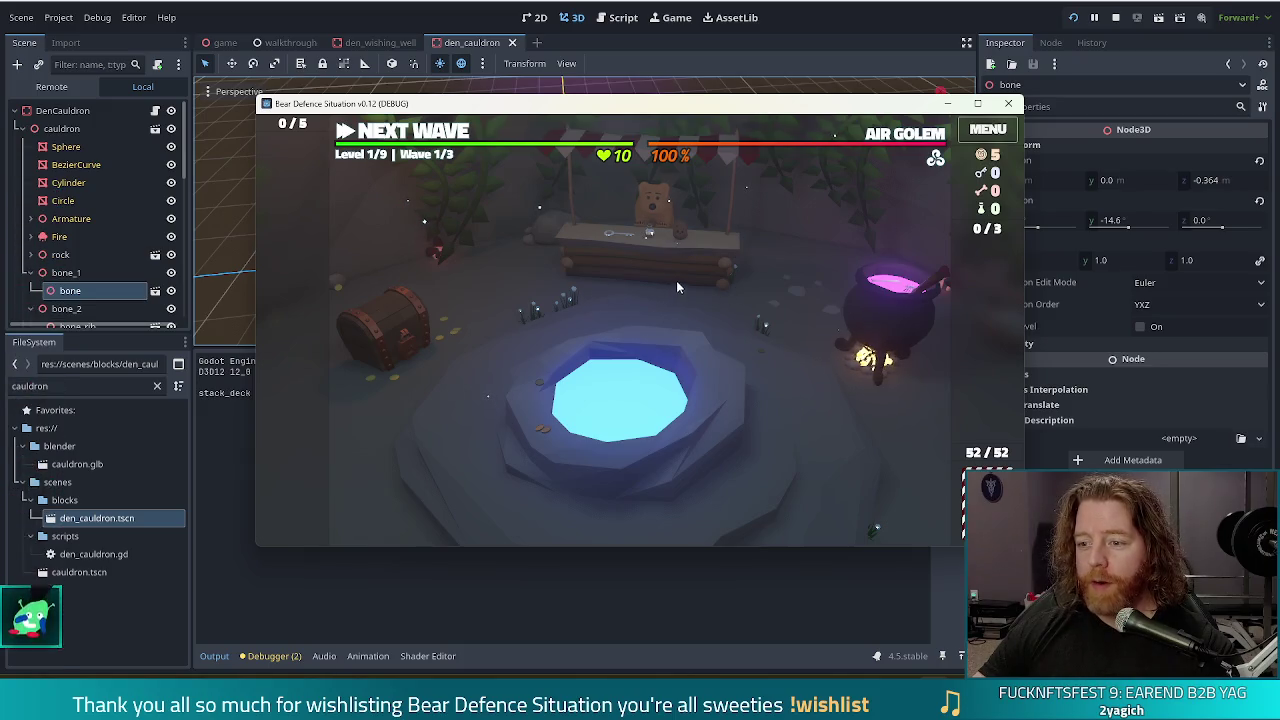
pyautogui.click(891, 324)
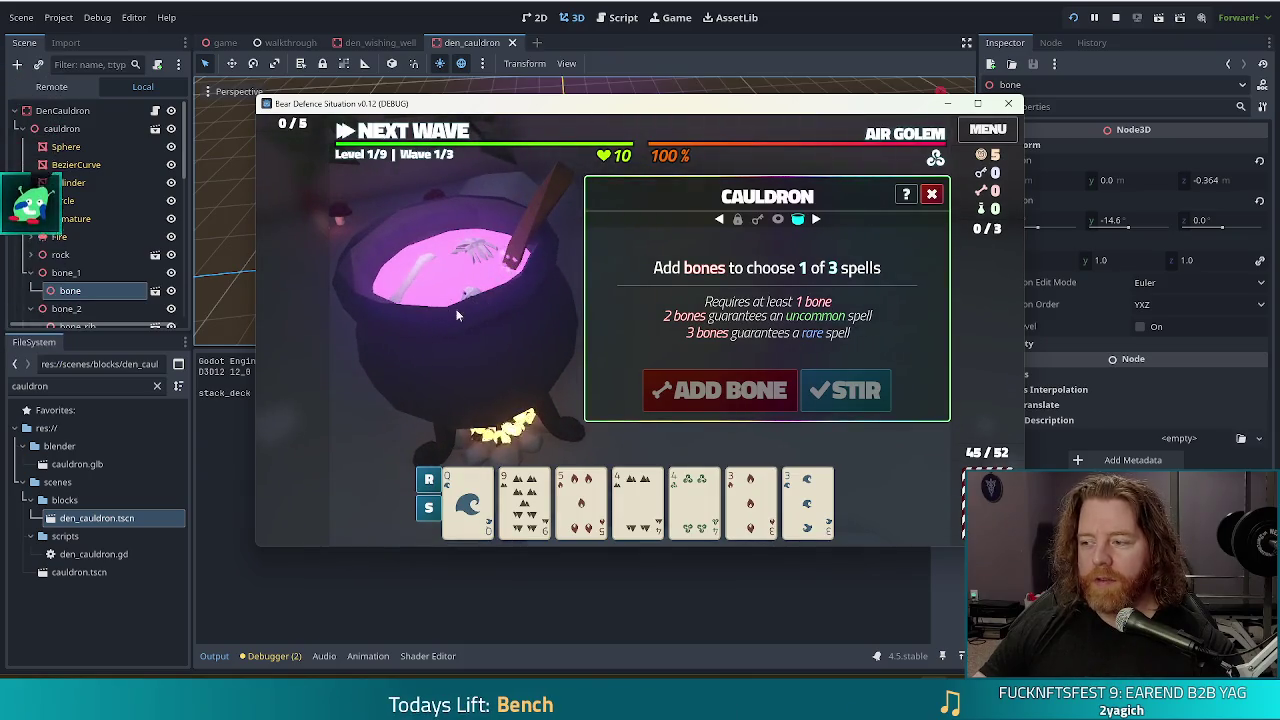
pyautogui.click(932, 196)
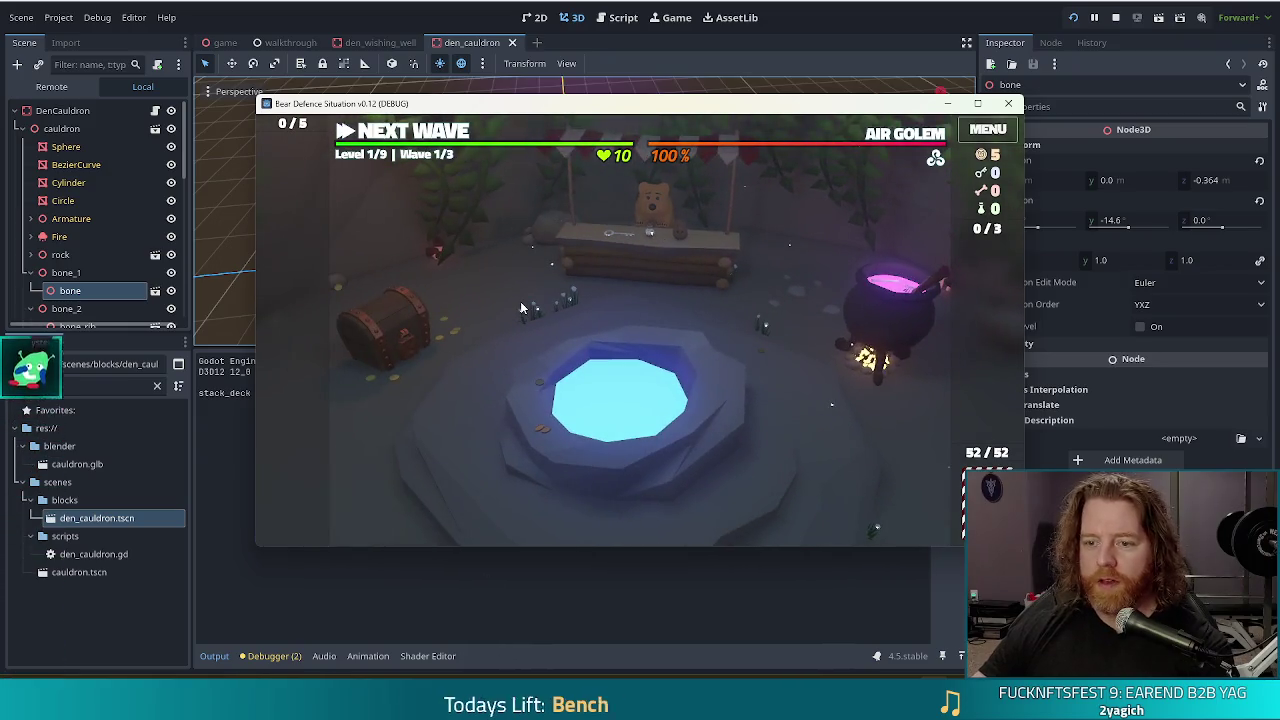
# Buy the Key for 5 gold from the shop and start picking cards for a Two Pair
pyautogui.click(658, 262)
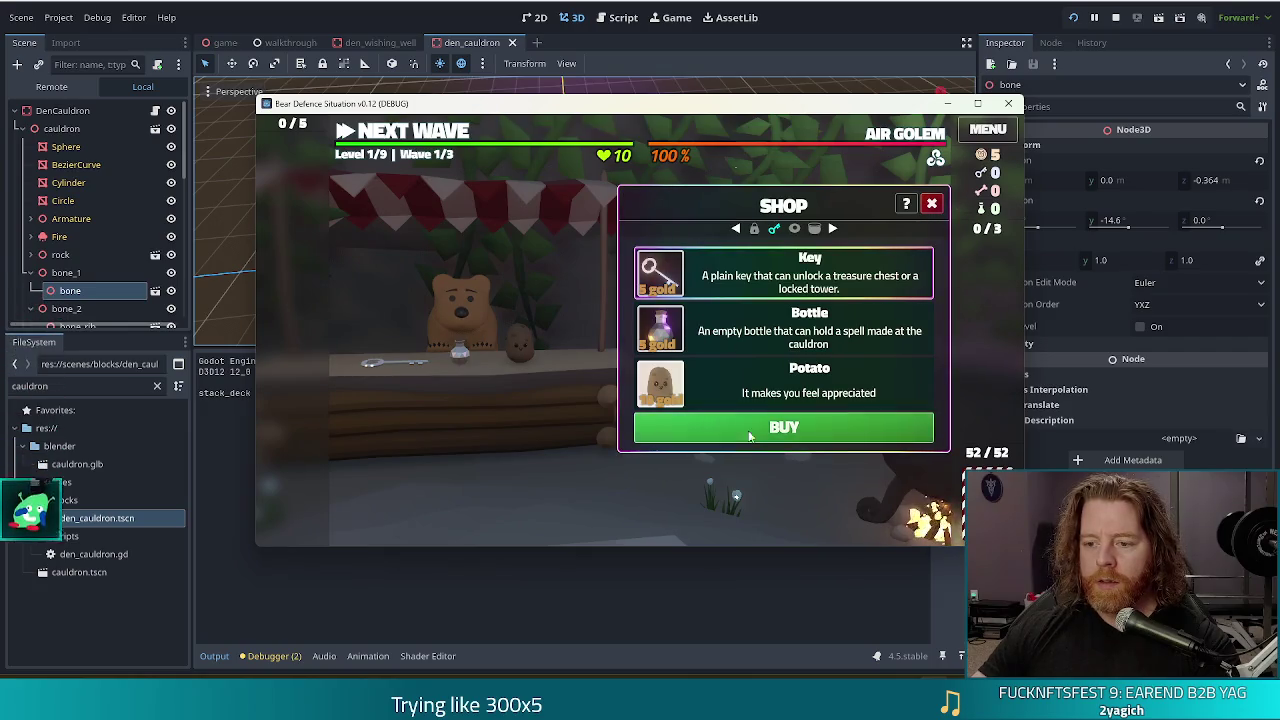
pyautogui.click(784, 427)
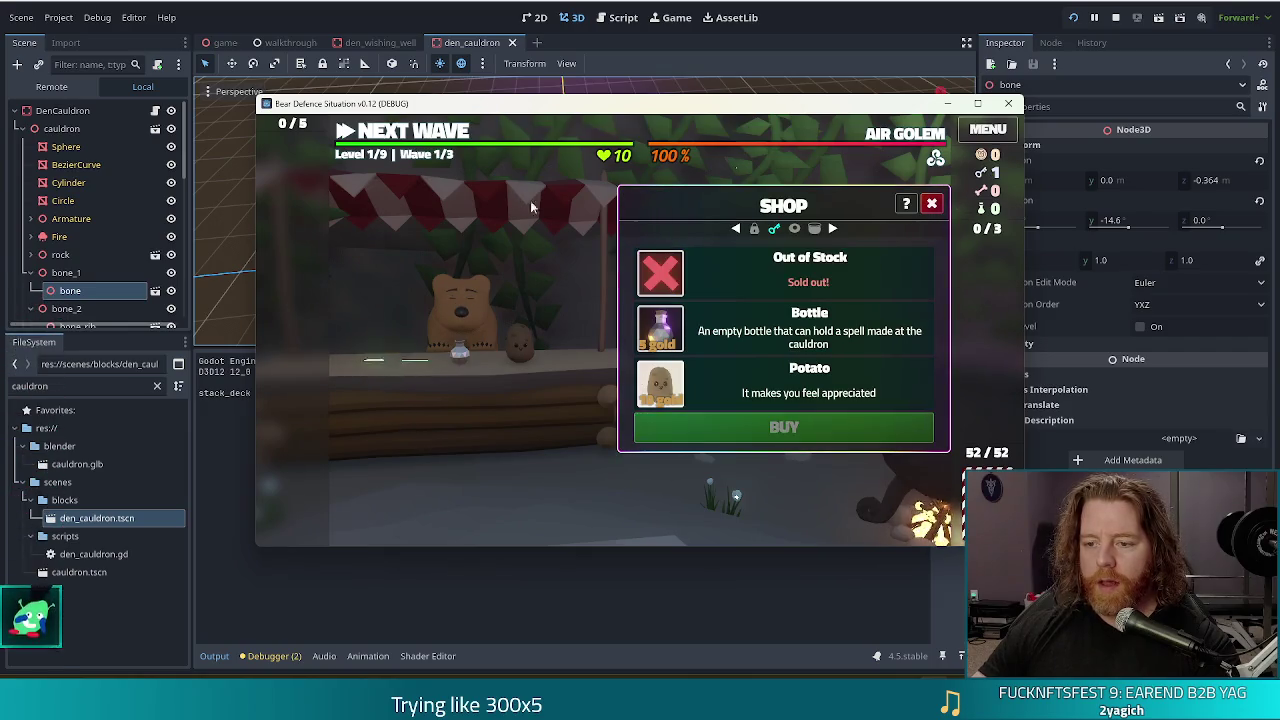
pyautogui.click(414, 132)
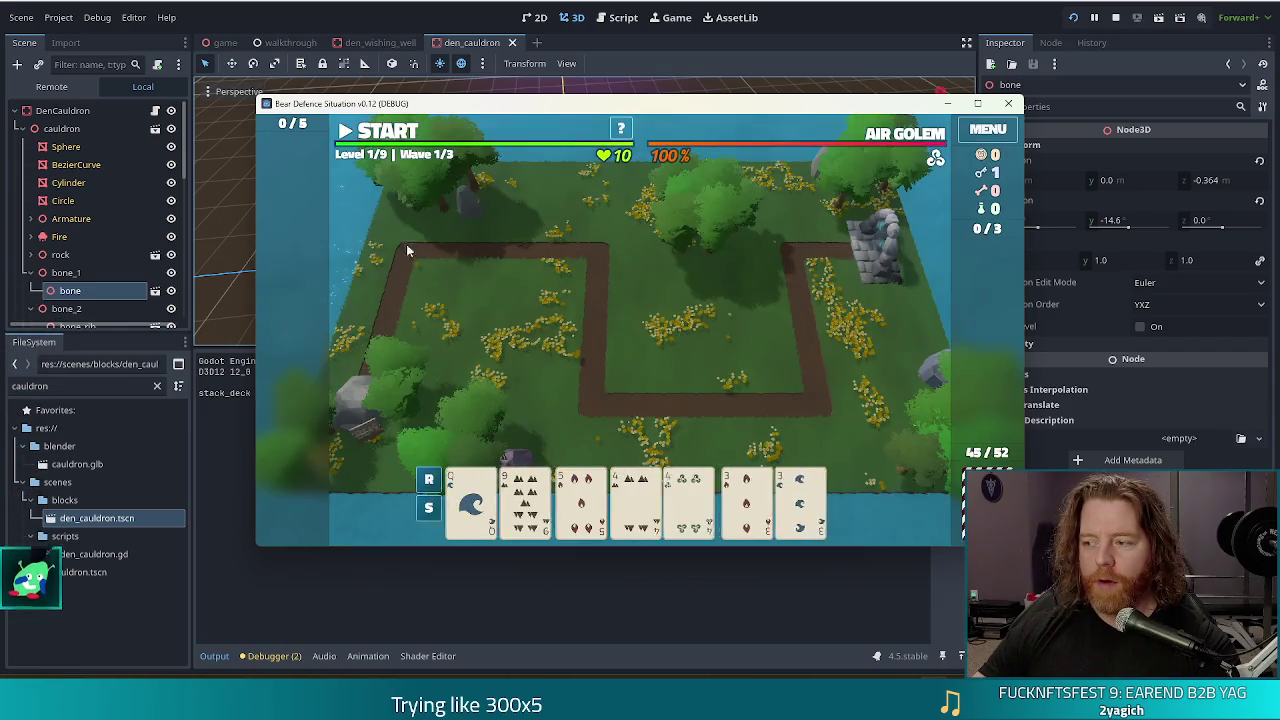
pyautogui.click(638, 508)
pyautogui.click(695, 505)
# Complete the Two Pair hand and build a Fire Tower beside the path
pyautogui.click(750, 505)
pyautogui.click(808, 505)
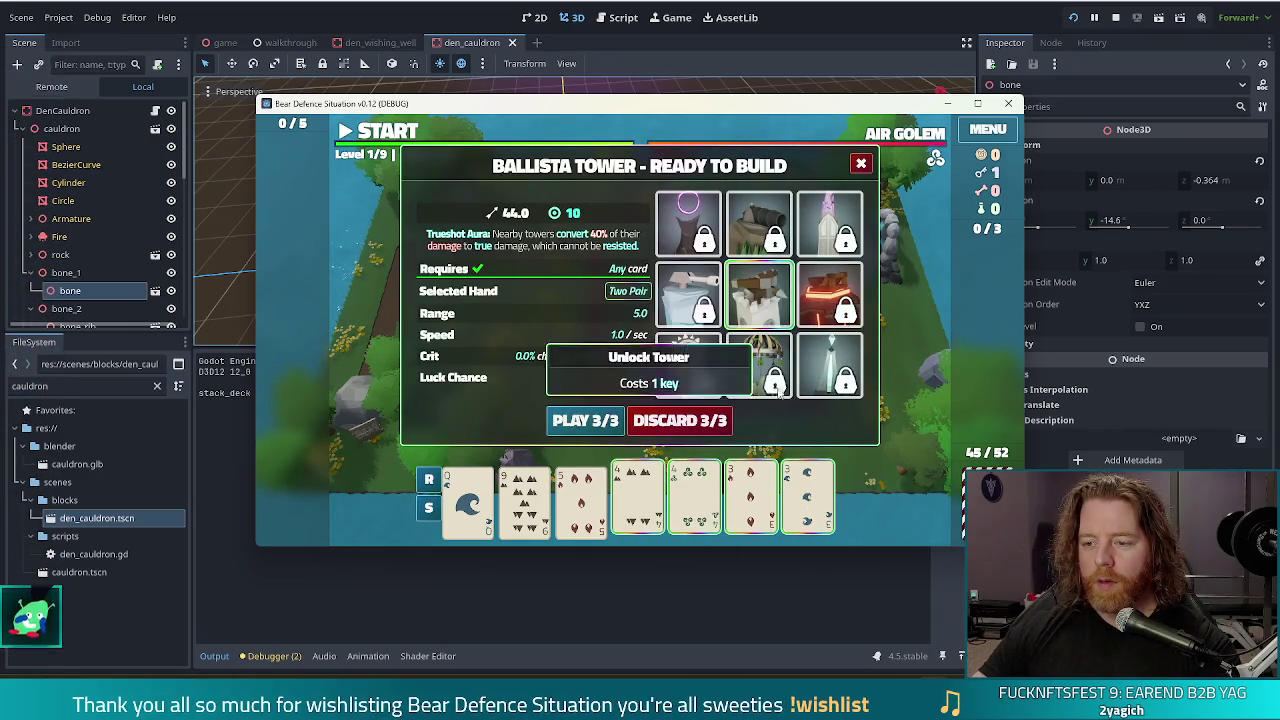
pyautogui.click(833, 300)
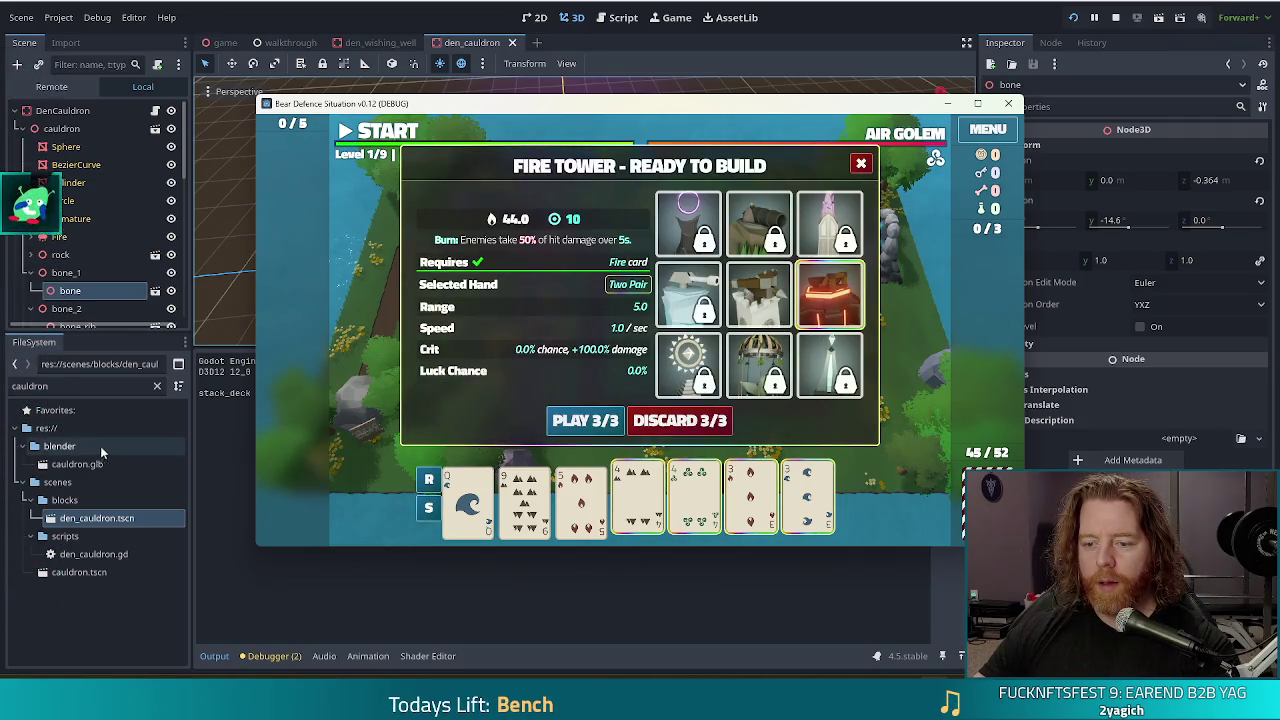
pyautogui.click(548, 423)
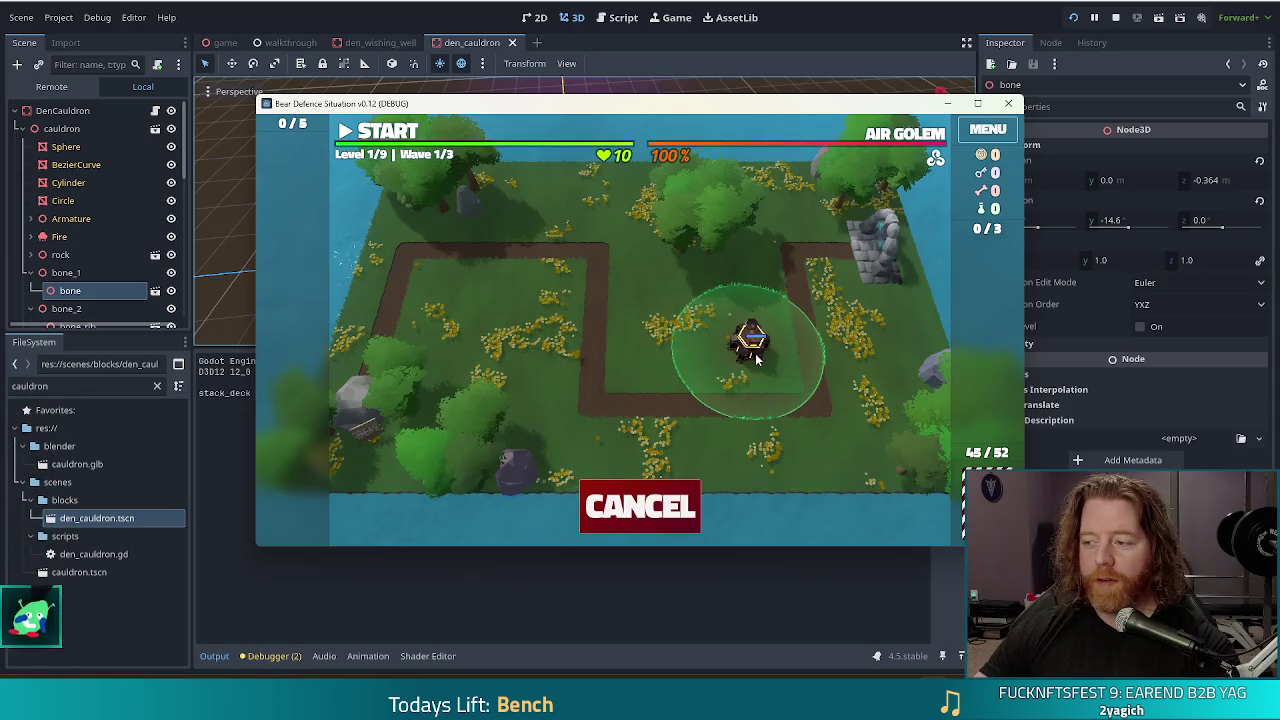
pyautogui.click(755, 358)
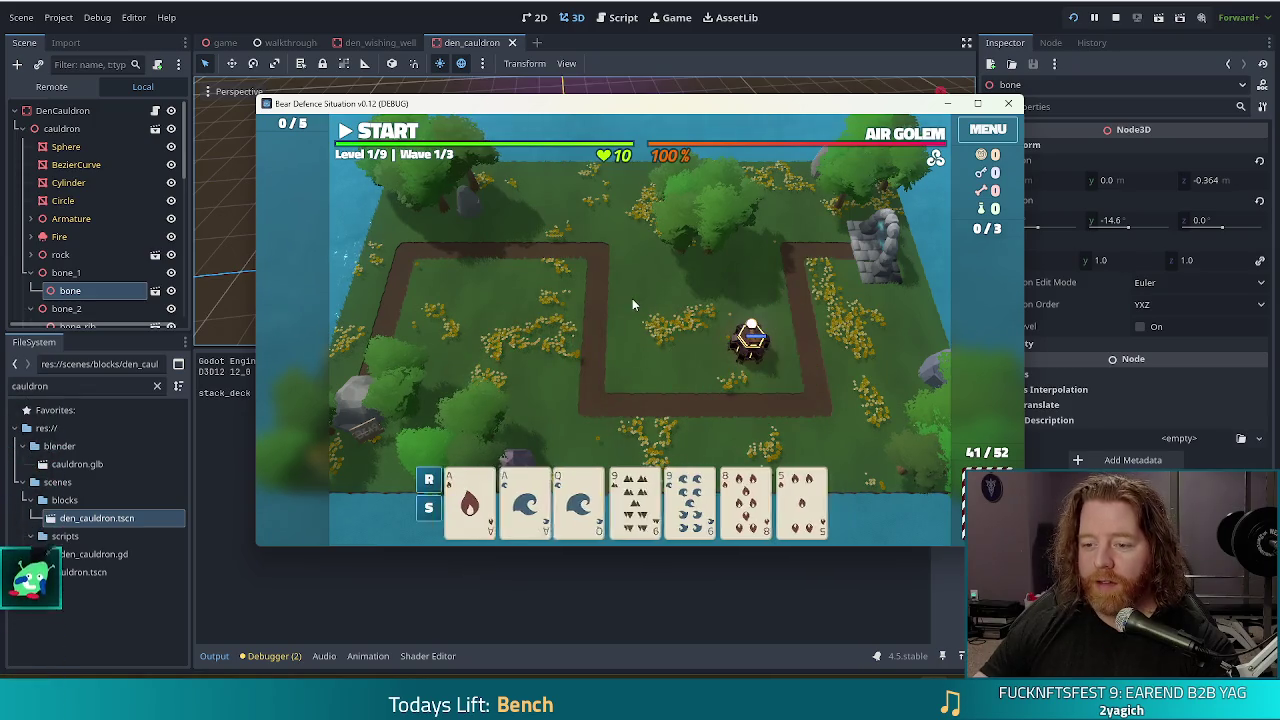
# Select a new Two Pair hand and build a Ballista Tower inside the path loop
pyautogui.click(636, 500)
pyautogui.click(695, 500)
pyautogui.click(524, 500)
pyautogui.click(467, 500)
pyautogui.click(759, 295)
pyautogui.click(601, 425)
pyautogui.click(655, 345)
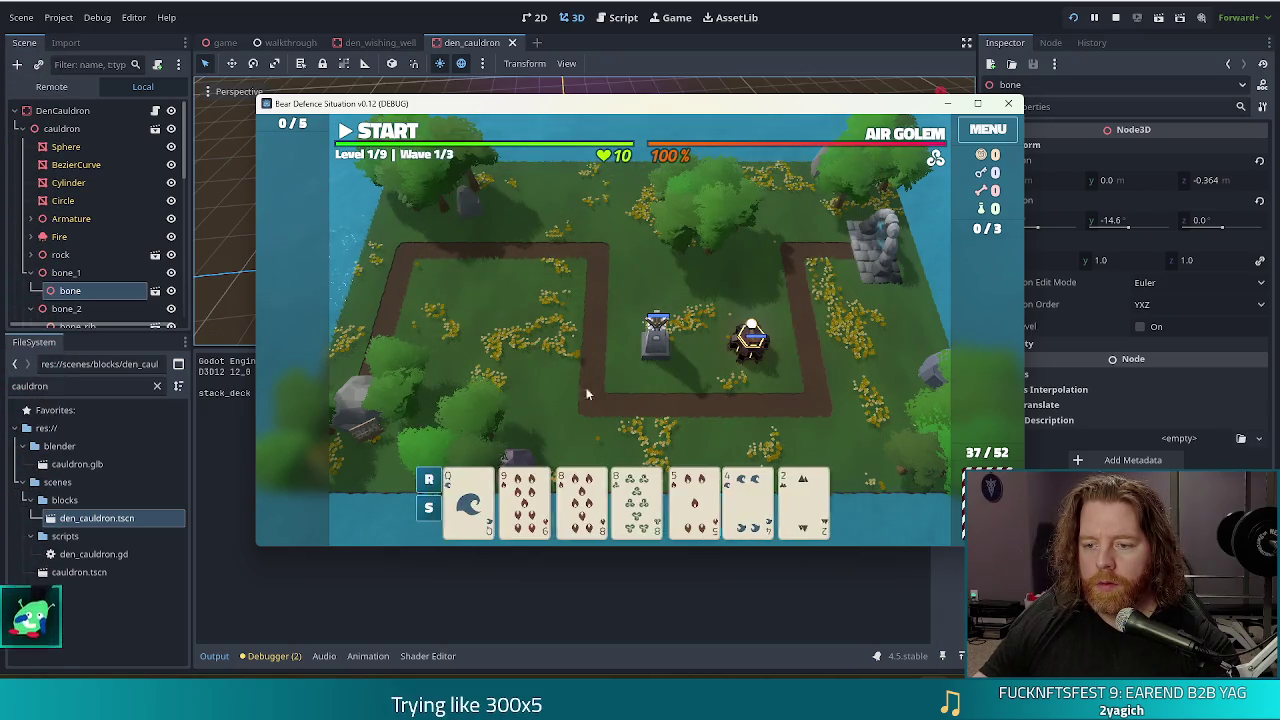
# Discard the 5 of Fire, place a second Ballista Tower from Queens and 8s, then clear wave 1
pyautogui.click(695, 500)
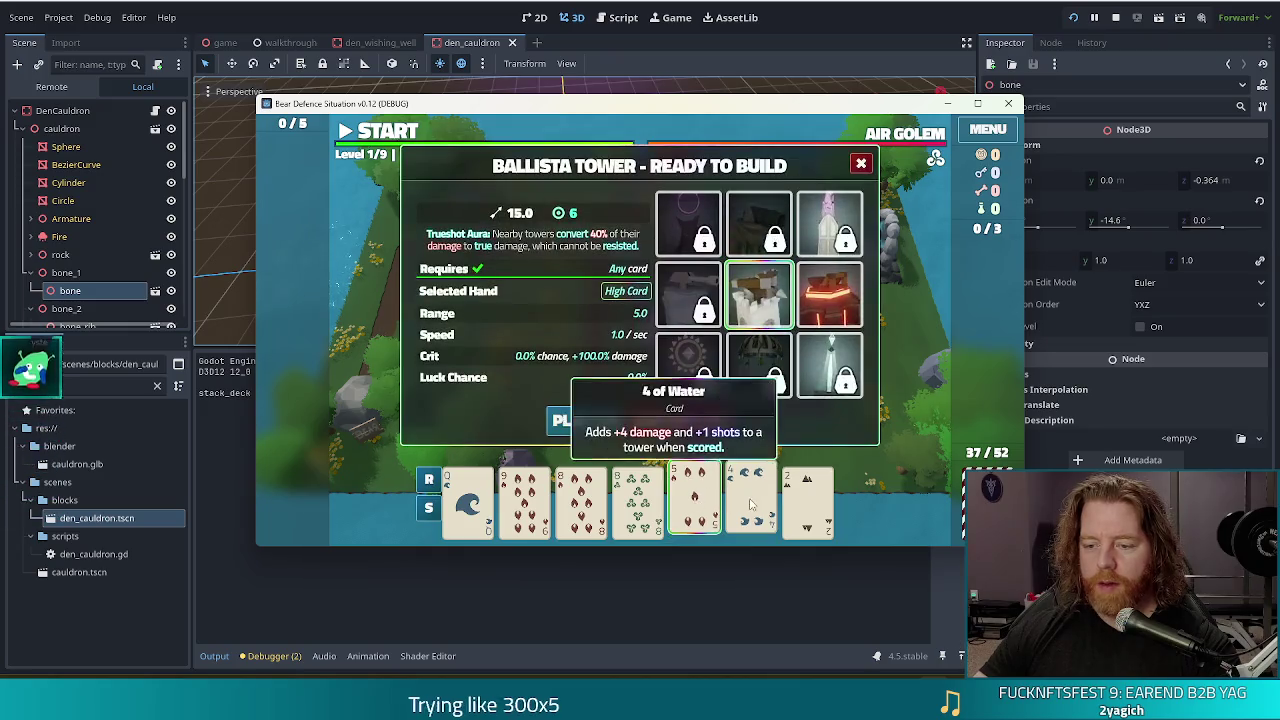
pyautogui.click(678, 421)
pyautogui.click(524, 500)
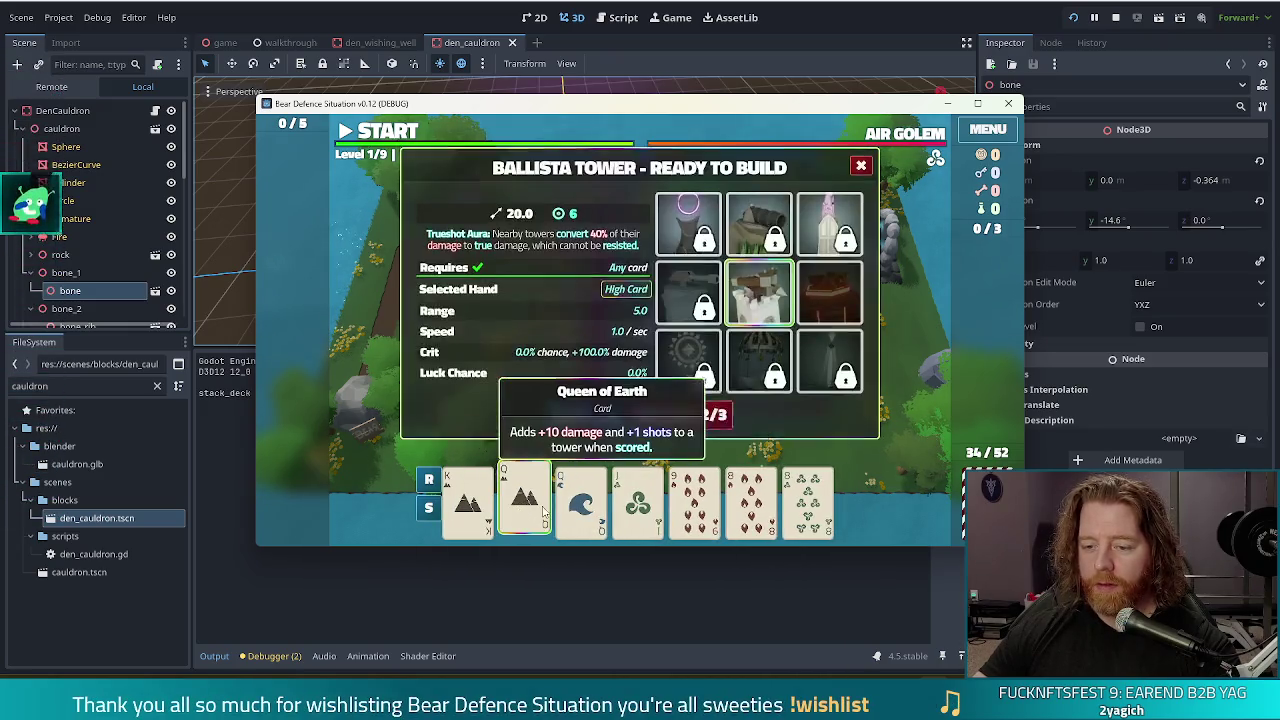
pyautogui.click(581, 500)
pyautogui.click(740, 500)
pyautogui.click(808, 500)
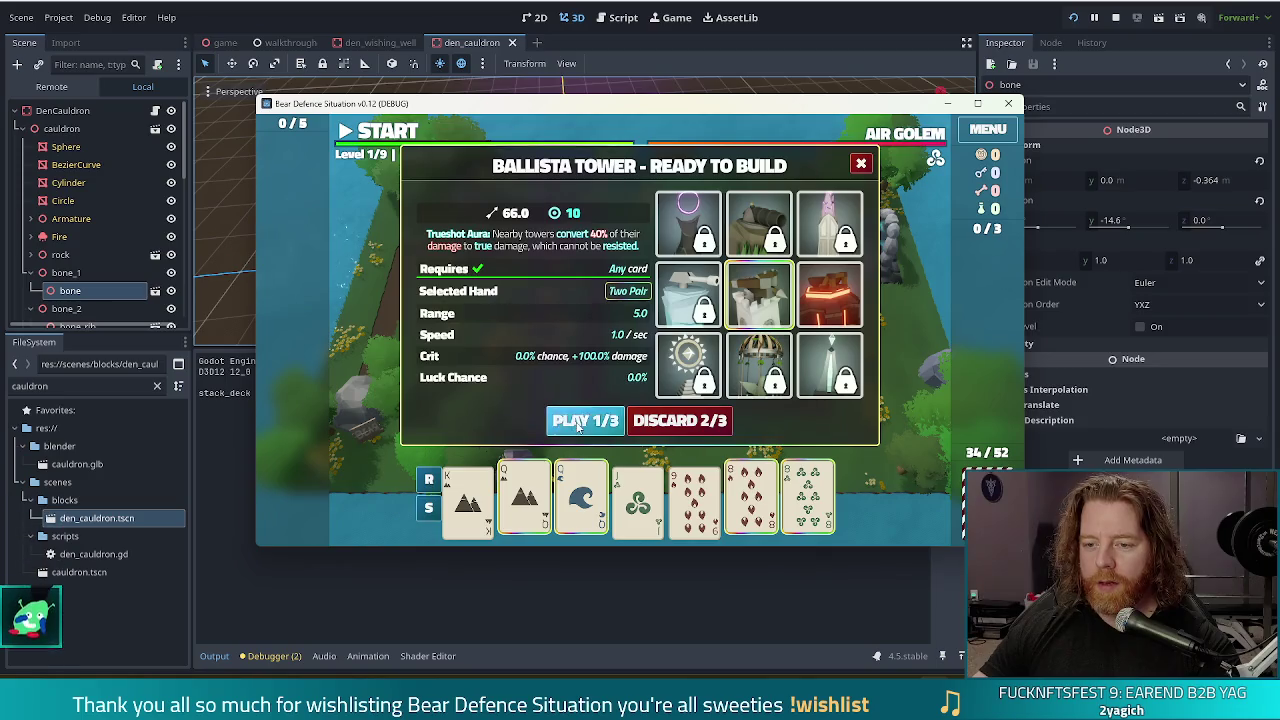
pyautogui.click(578, 421)
pyautogui.click(530, 285)
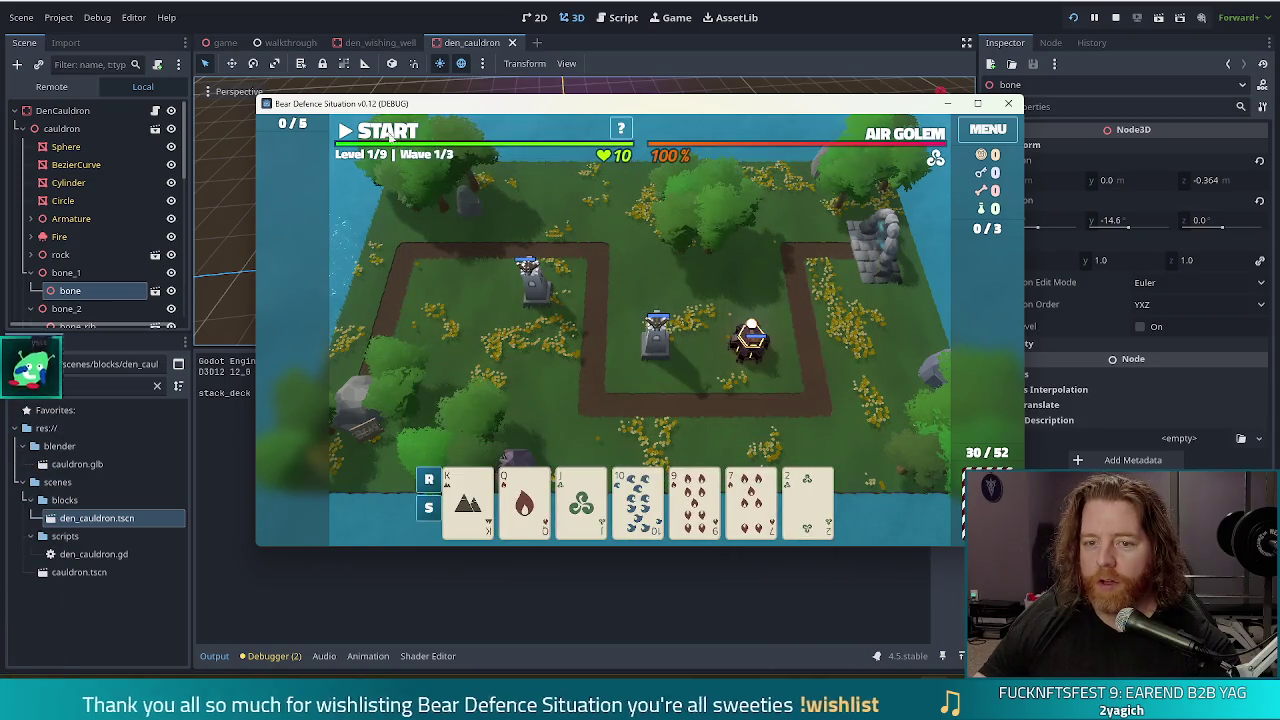
pyautogui.press('space')
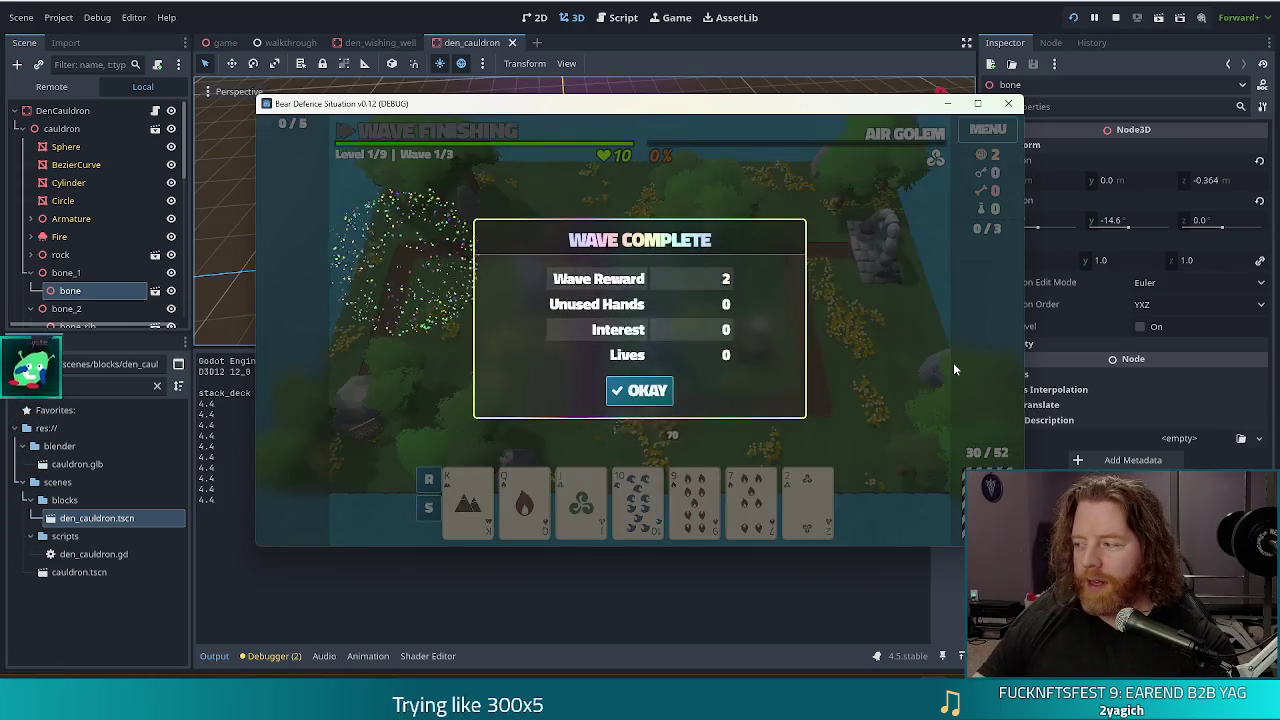
pyautogui.click(651, 393)
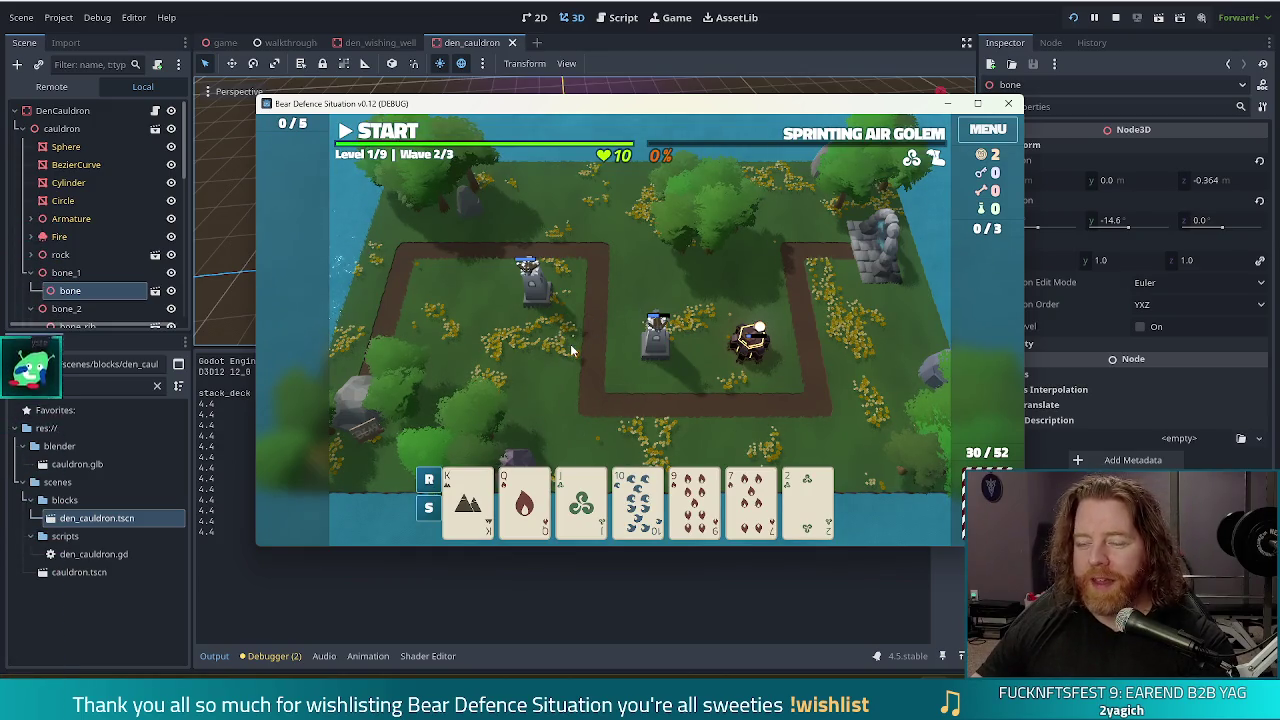
# Select a Straight hand and run the test_kit cheat in the game console to unlock all towers
pyautogui.moveTo(789, 505)
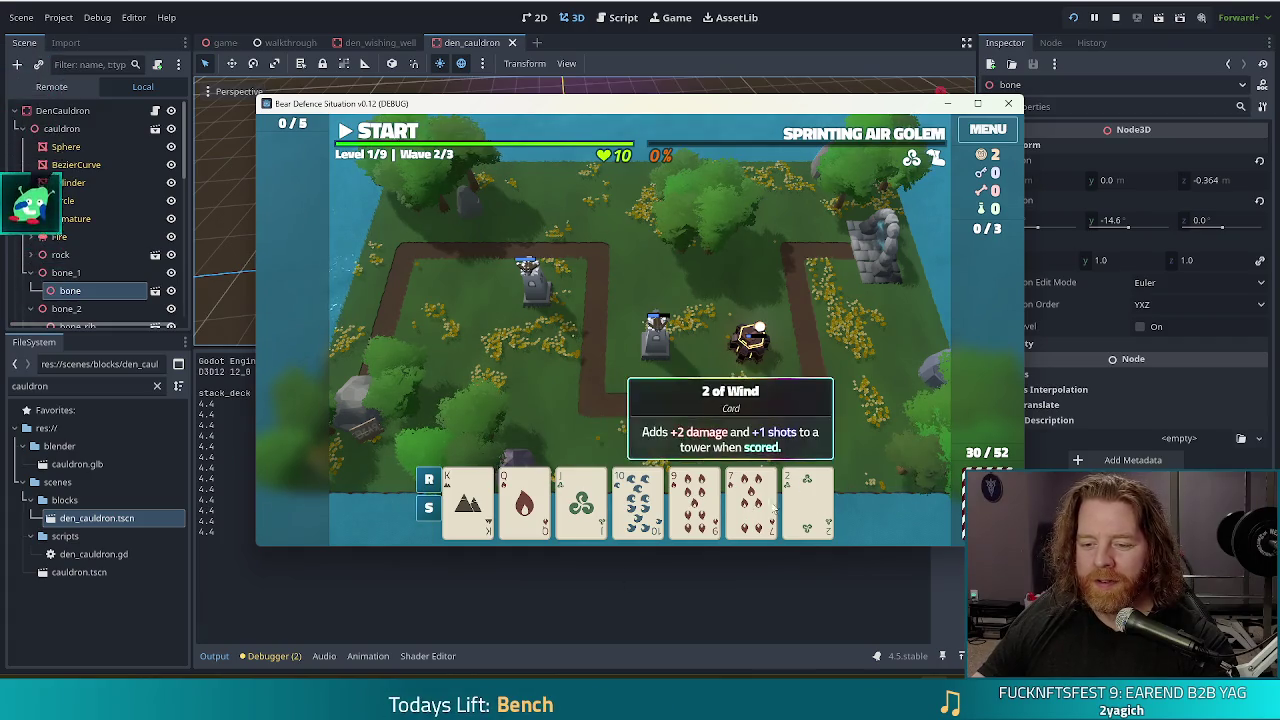
pyautogui.press('space')
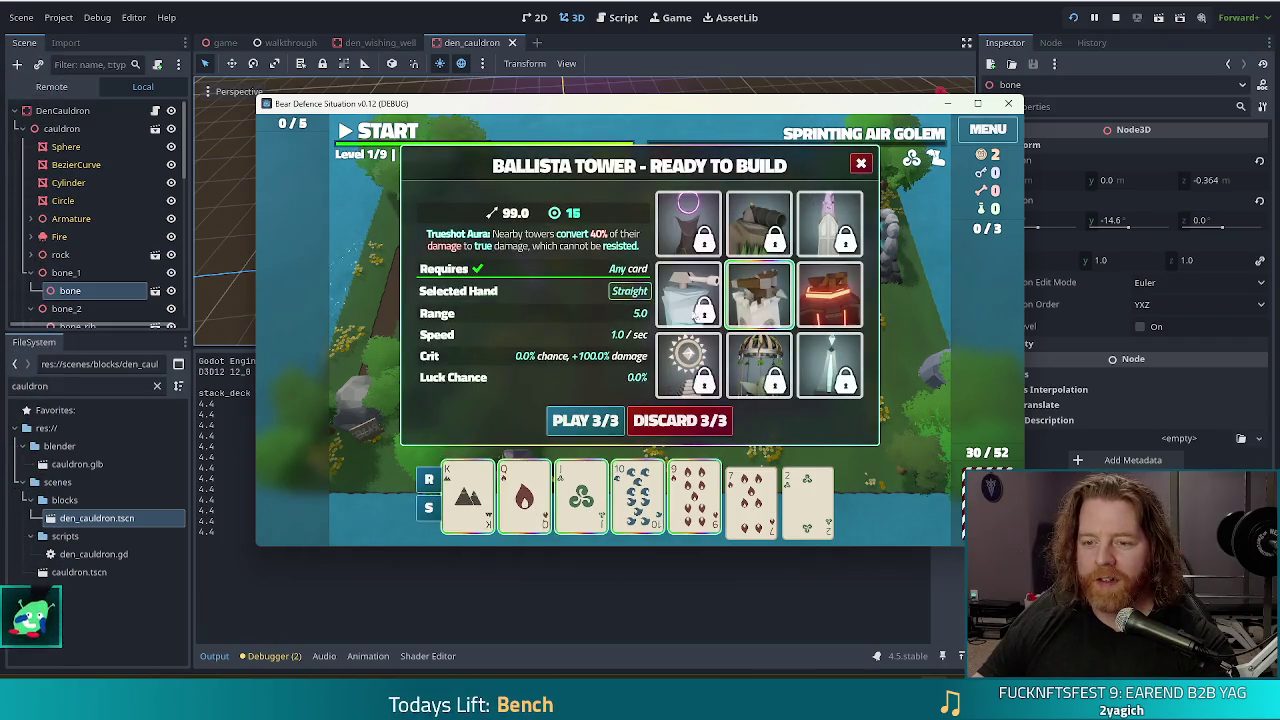
pyautogui.moveTo(657, 388)
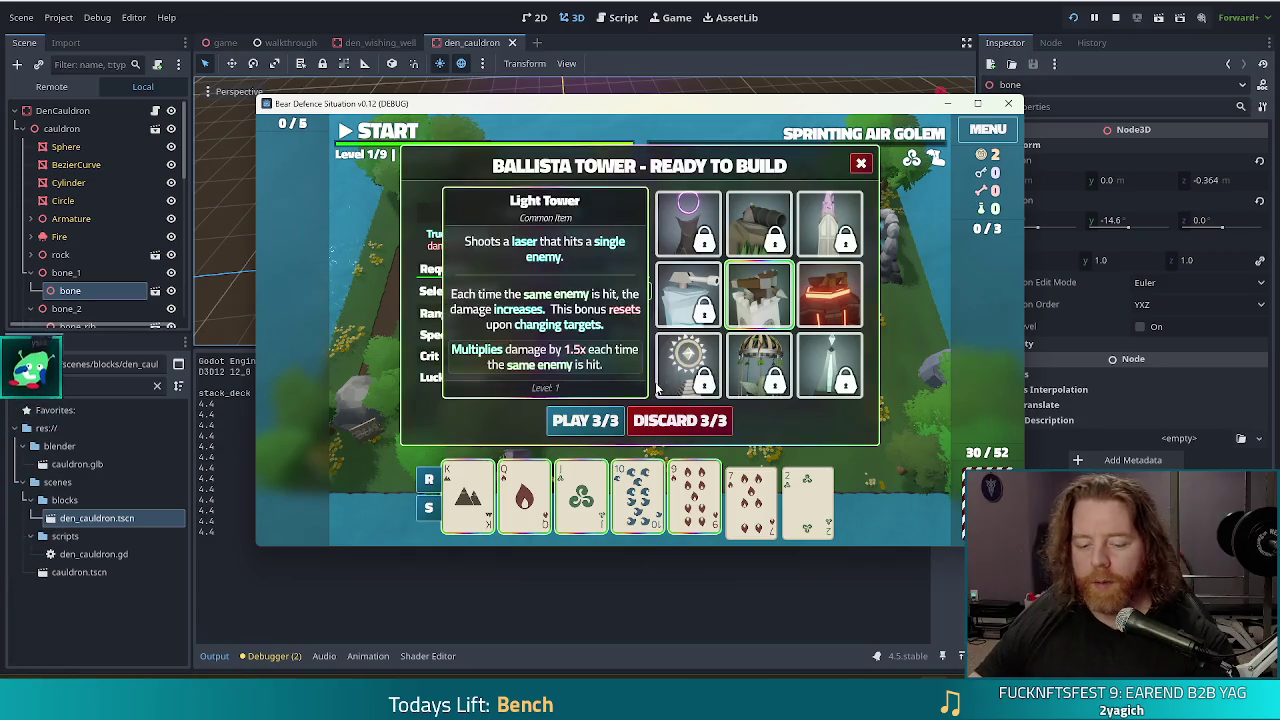
pyautogui.press('`')
pyautogui.write('test_kit')
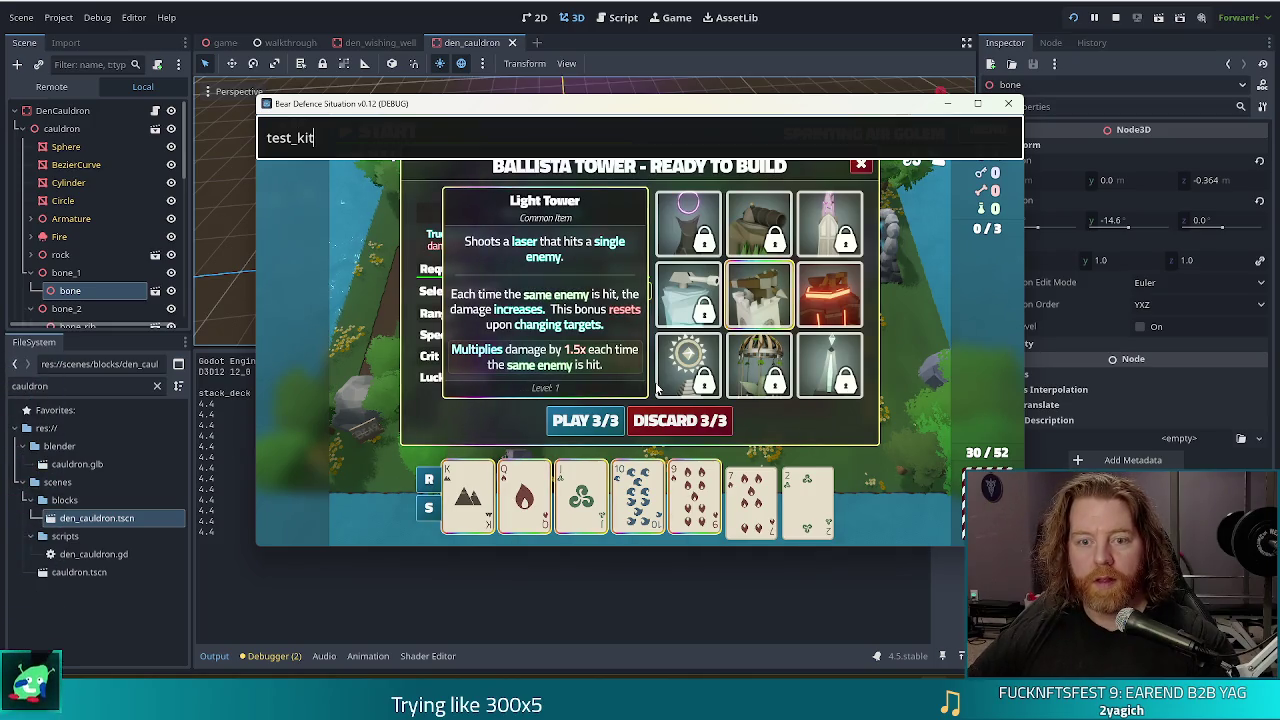
pyautogui.press('Return')
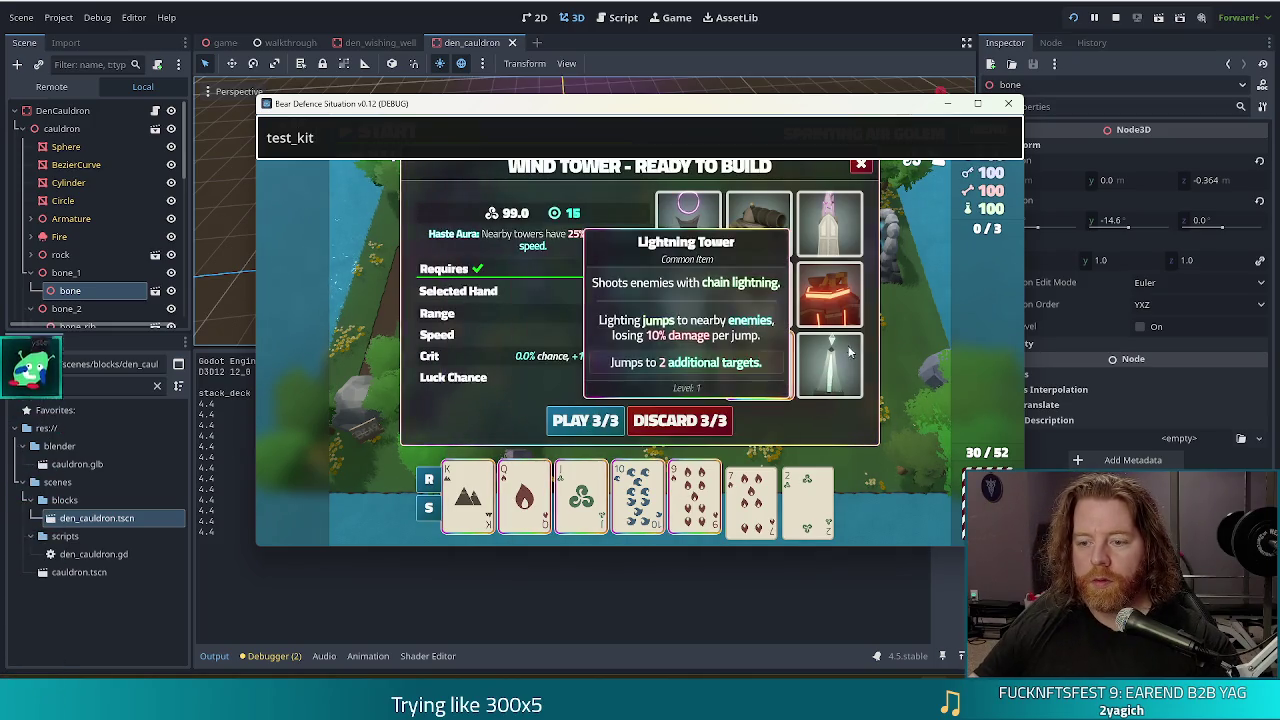
# Build a Lightning Tower in the upper-left bend and an Arcane Tower at lower left, then close the console
pyautogui.click(828, 359)
pyautogui.click(585, 420)
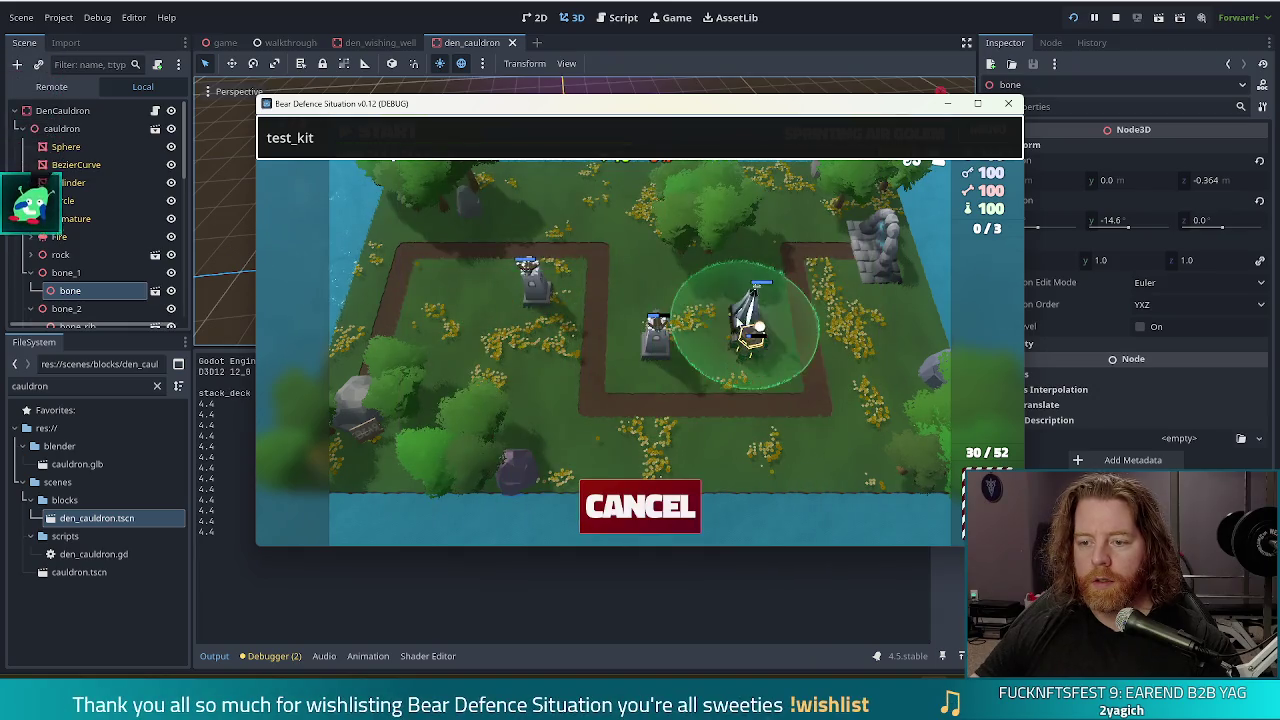
pyautogui.click(570, 298)
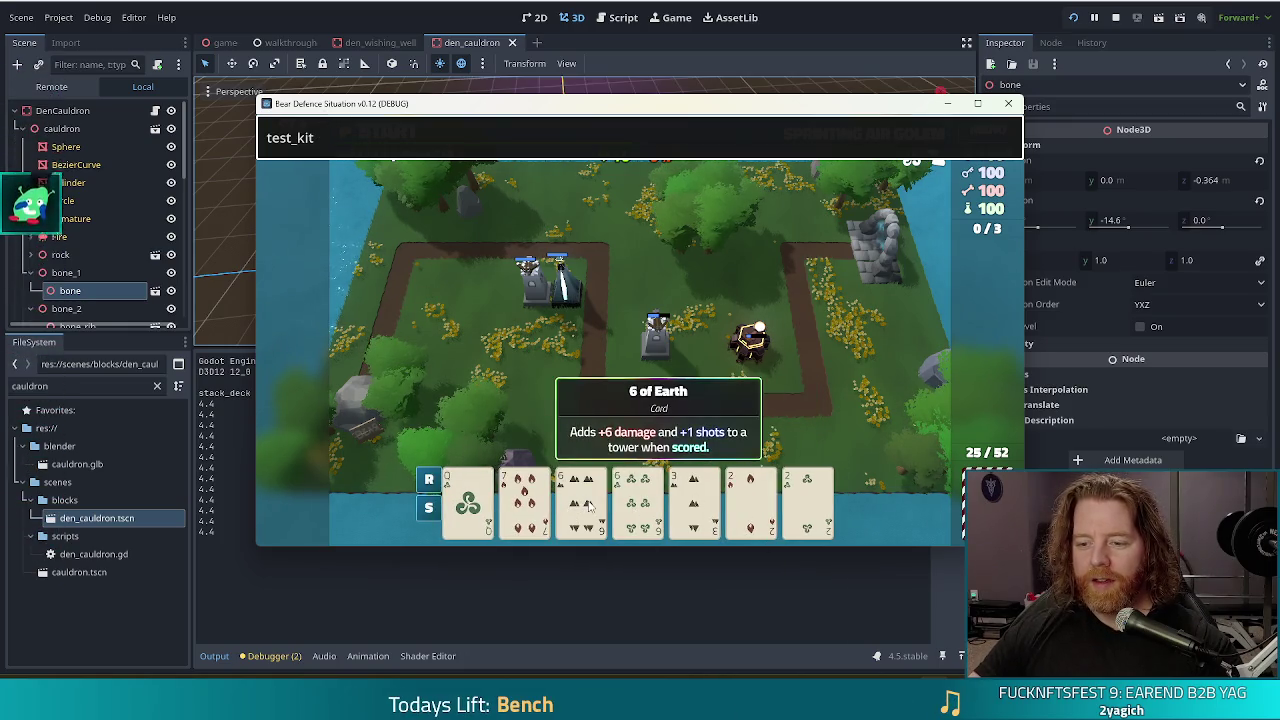
pyautogui.click(829, 222)
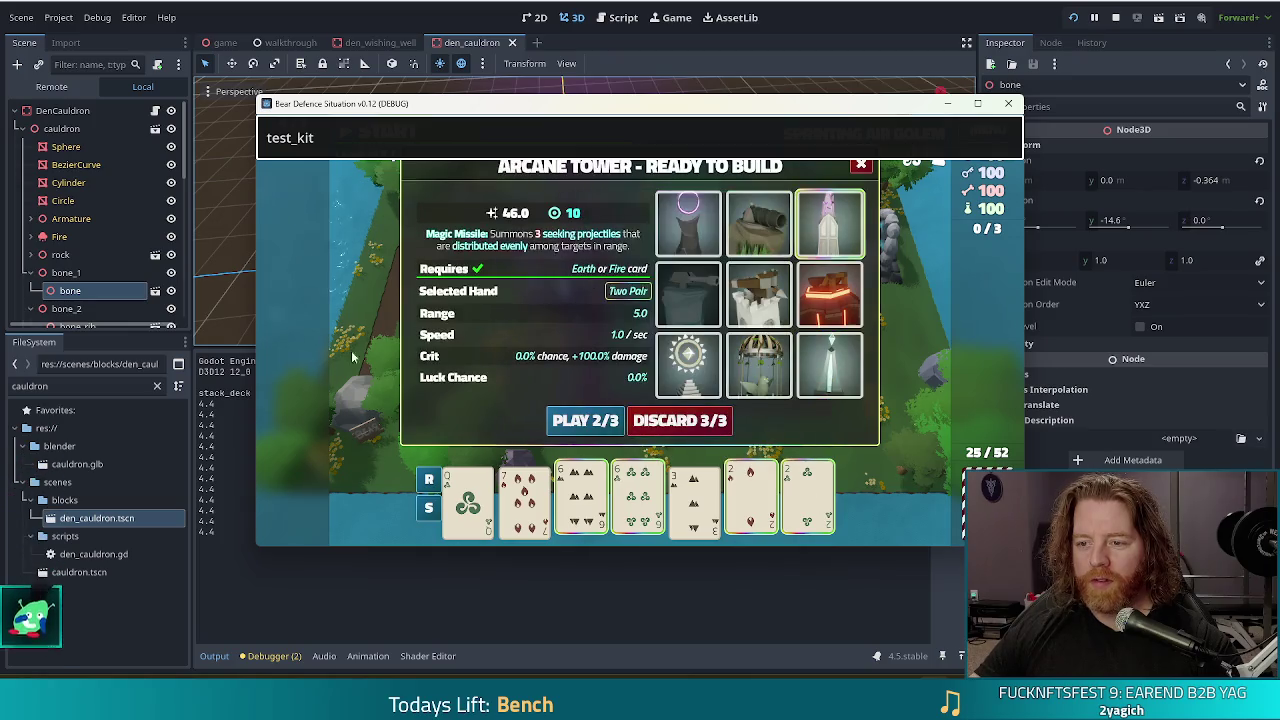
pyautogui.click(550, 428)
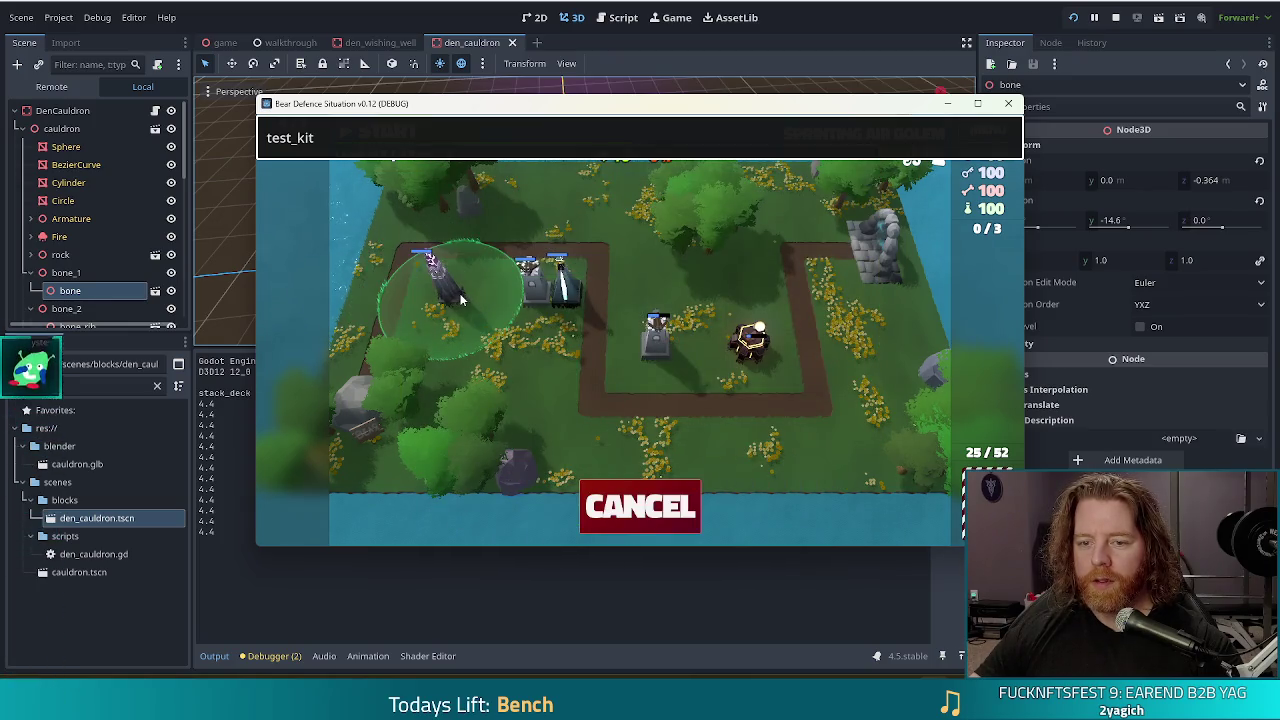
pyautogui.click(538, 374)
pyautogui.press('Return')
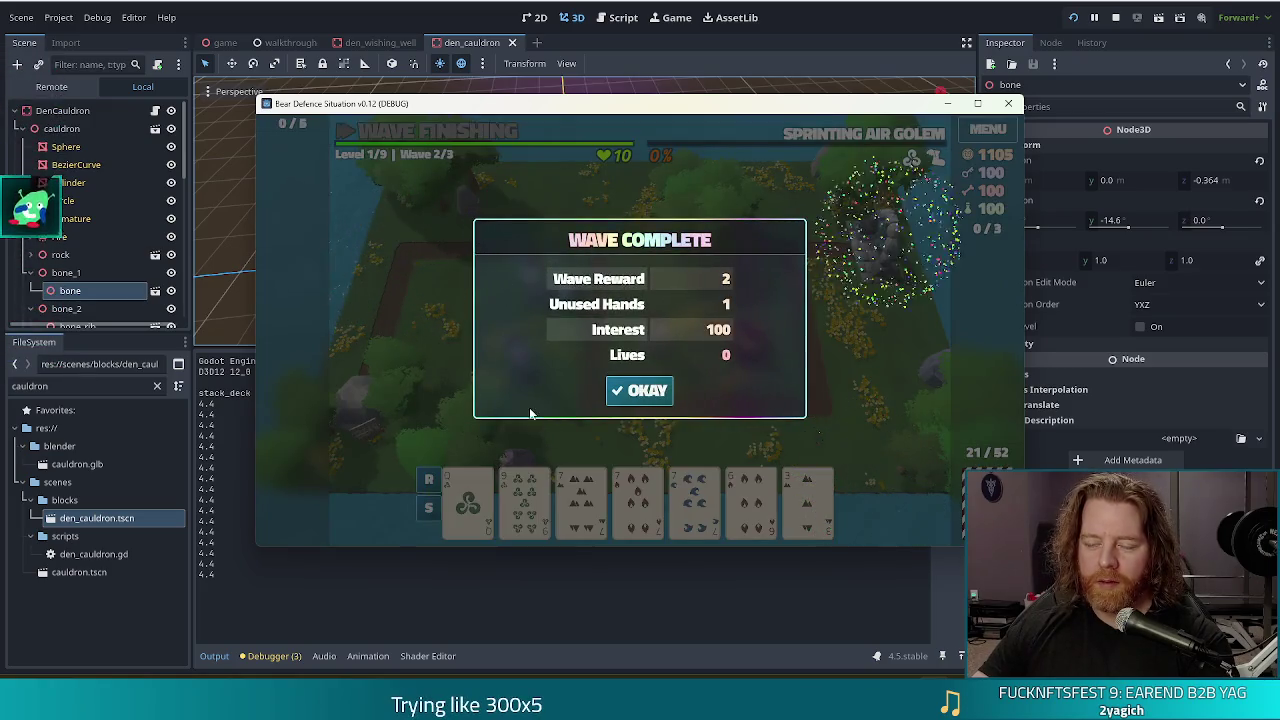
# Dismiss the wave summary and discard the 6 of Fire for new cards
pyautogui.click(633, 394)
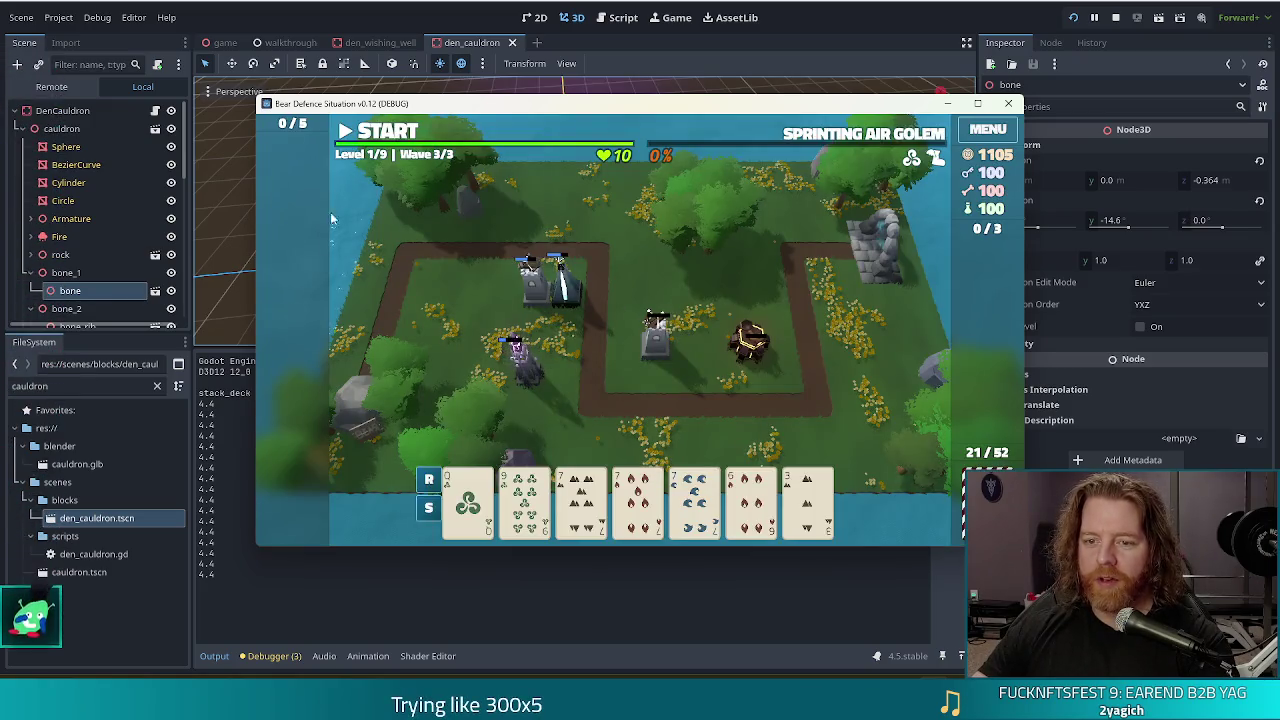
pyautogui.click(735, 485)
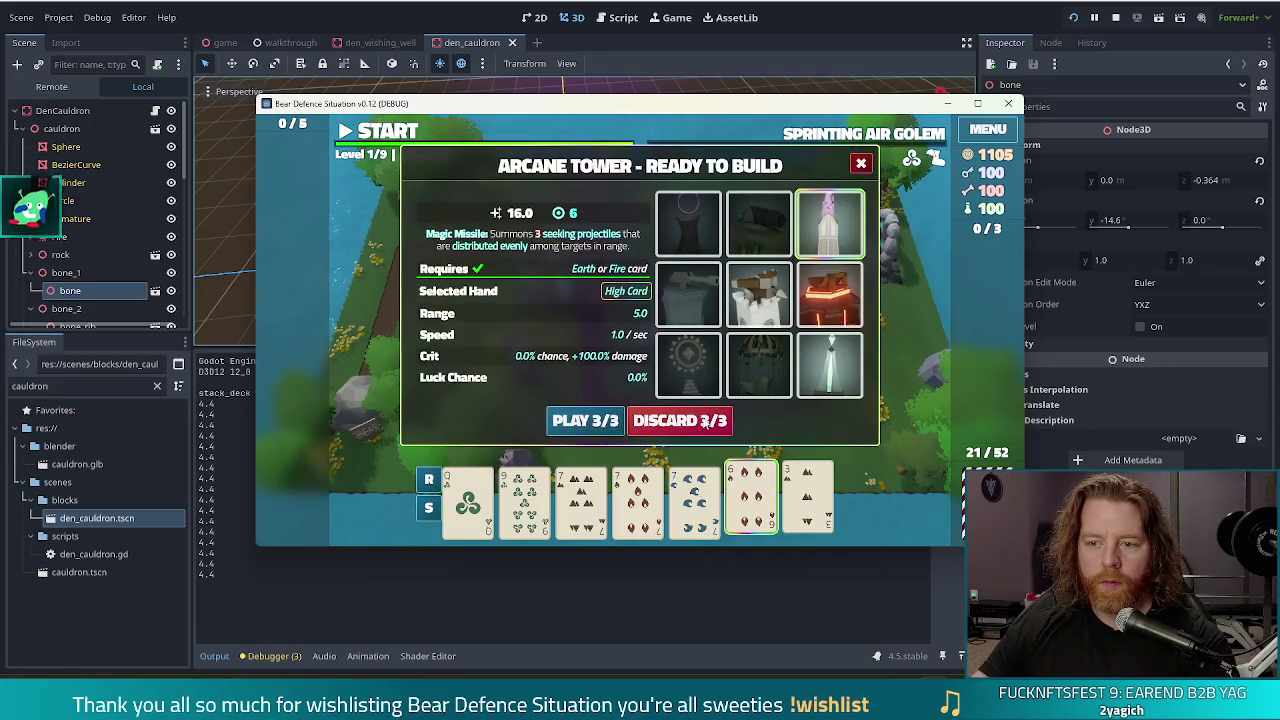
pyautogui.click(706, 421)
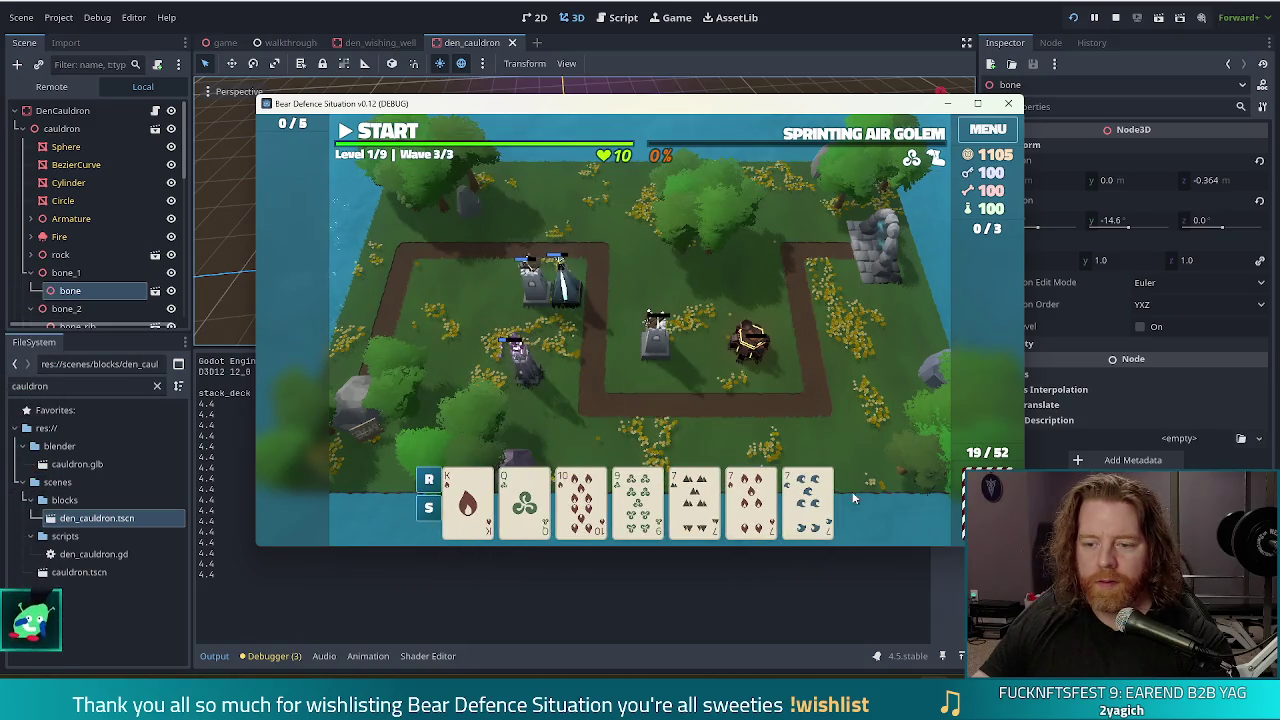
# Play the three 7s as a Lightning Tower placed right of the path
pyautogui.click(714, 517)
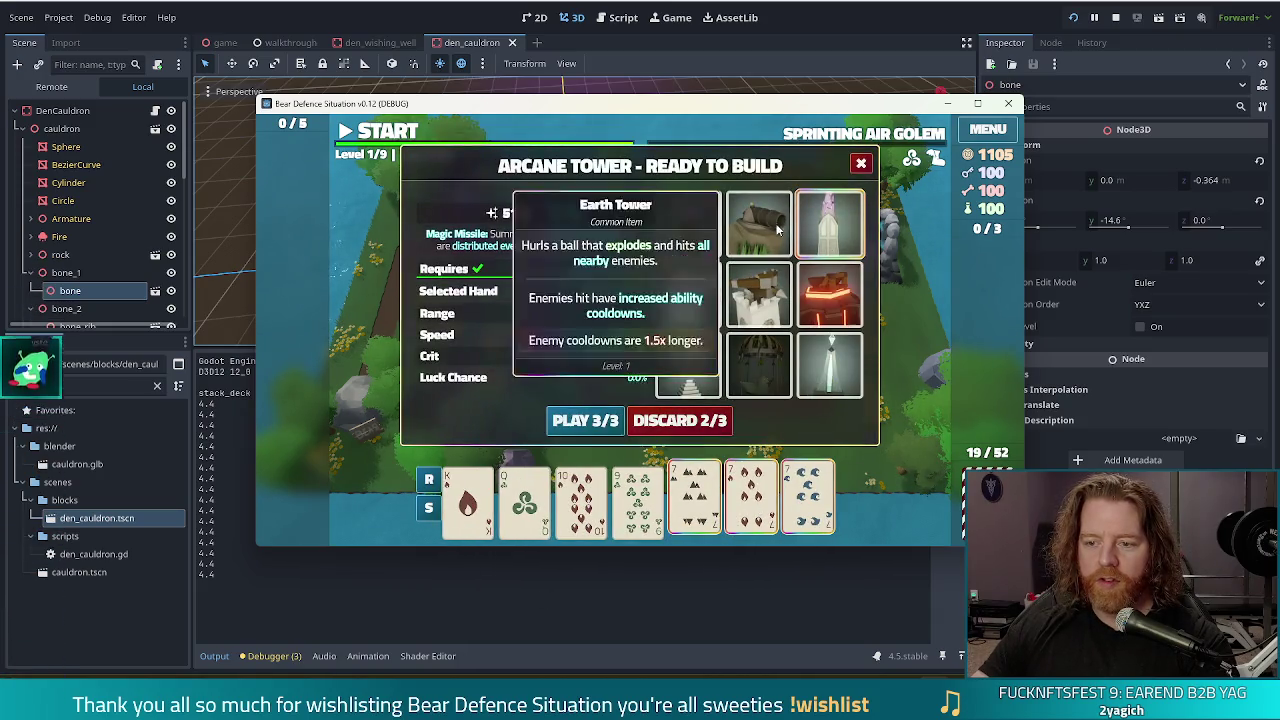
pyautogui.click(830, 365)
pyautogui.click(585, 420)
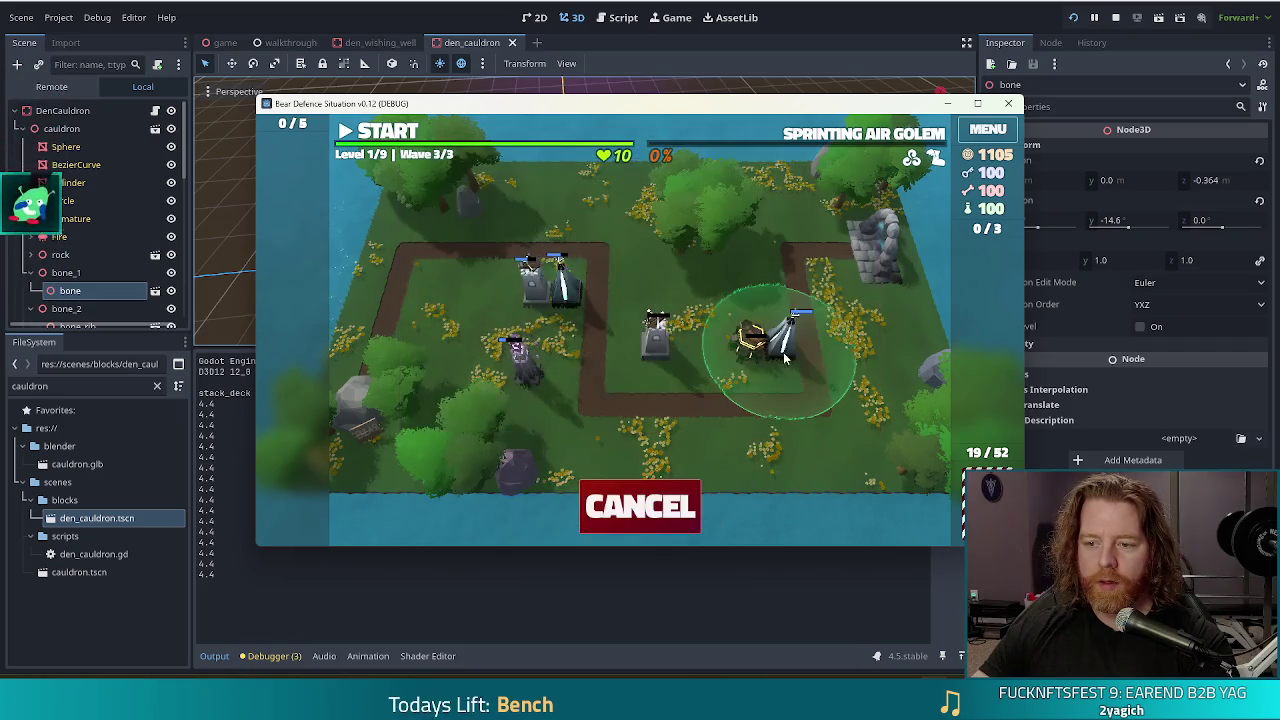
pyautogui.click(780, 292)
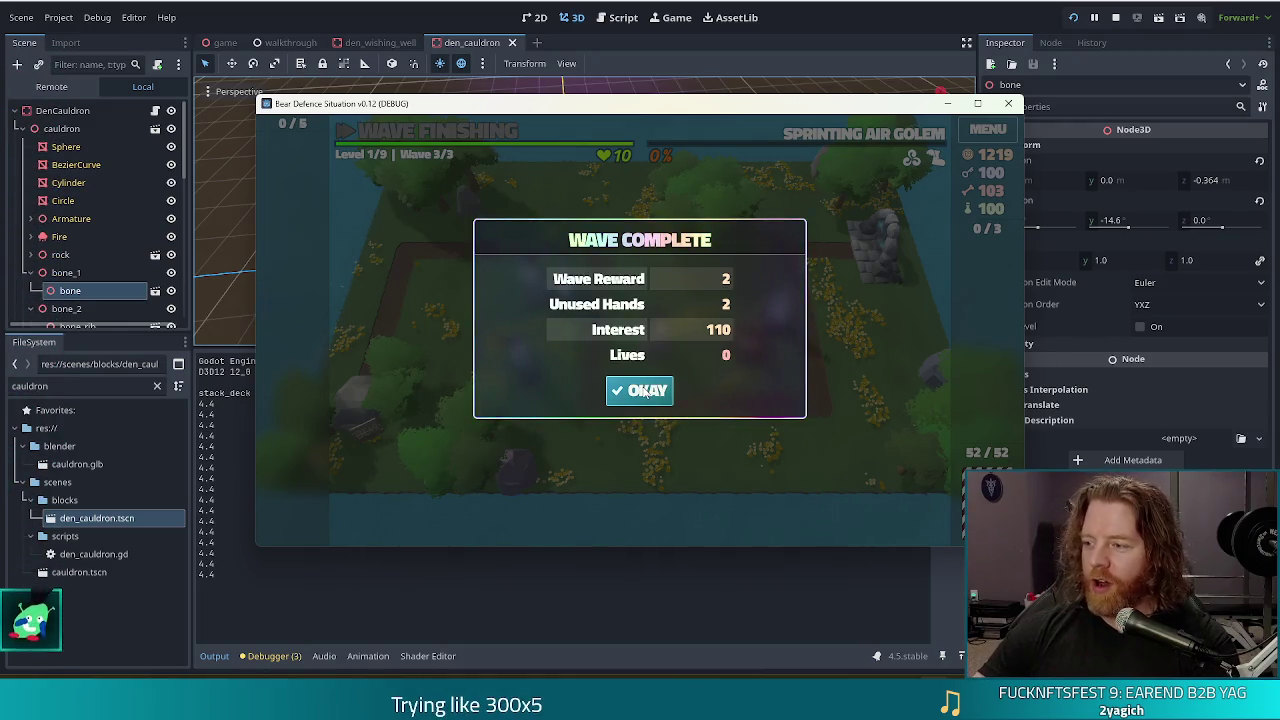
# Continue to level 2 and give the Lightning Tower its level-2 Shots upgrade
pyautogui.click(645, 392)
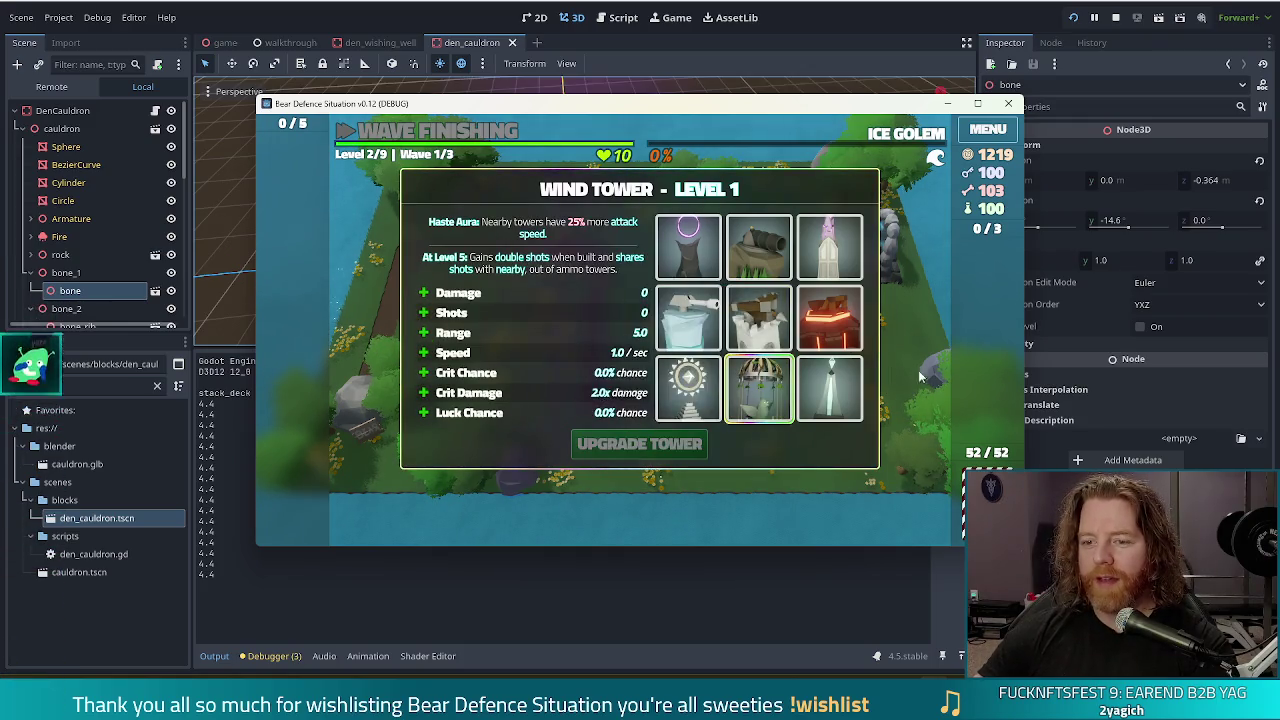
pyautogui.click(829, 388)
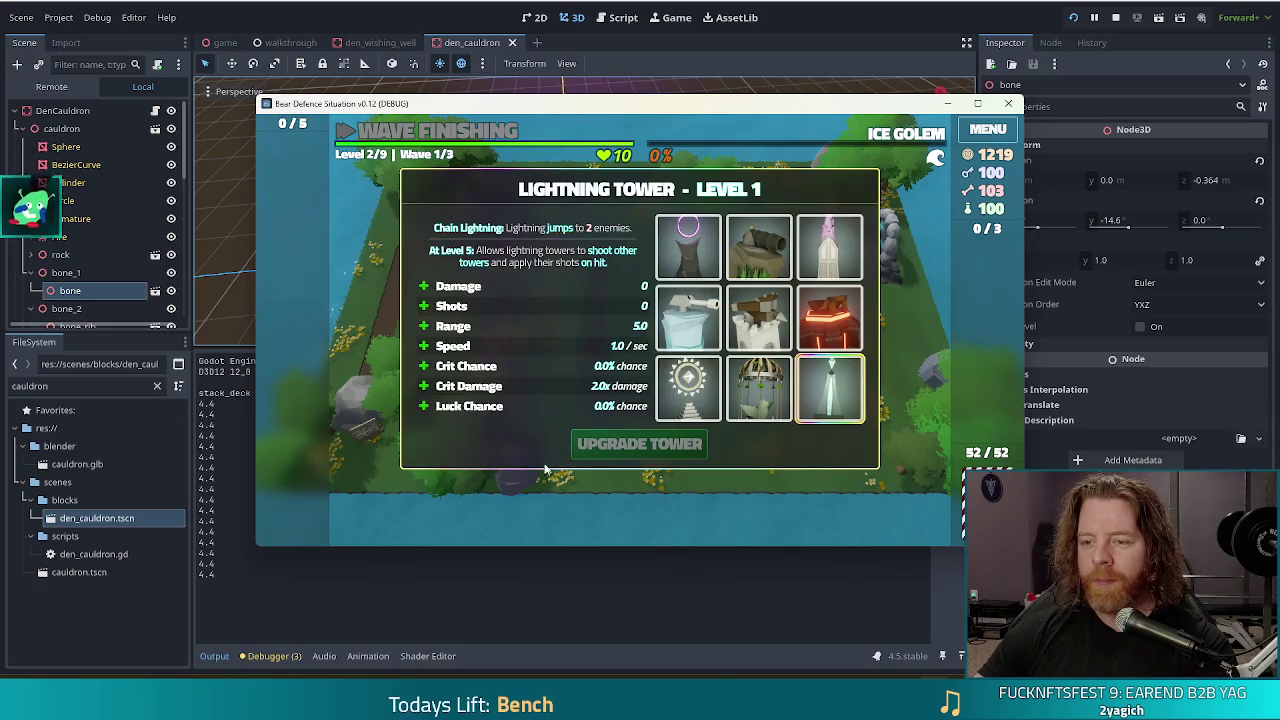
pyautogui.click(519, 306)
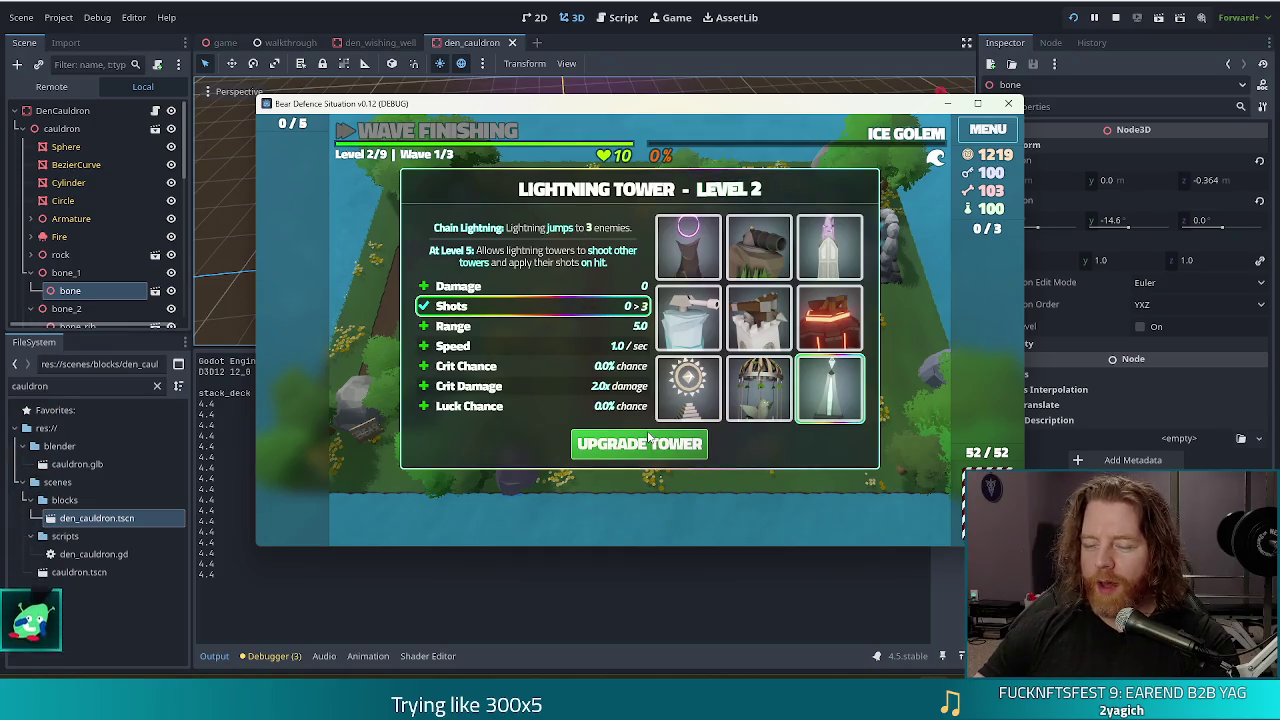
pyautogui.click(636, 444)
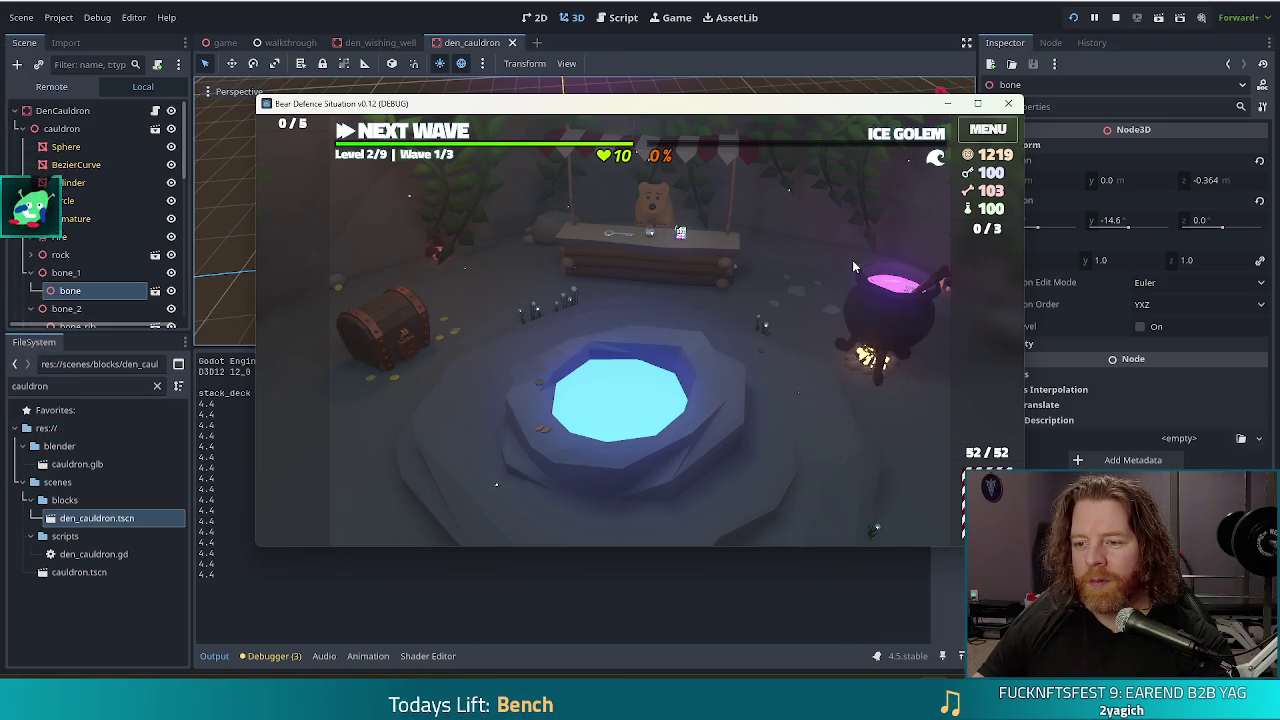
# Open the cauldron, add three bones and cast Duplicate Card on the King of Wind
pyautogui.click(872, 326)
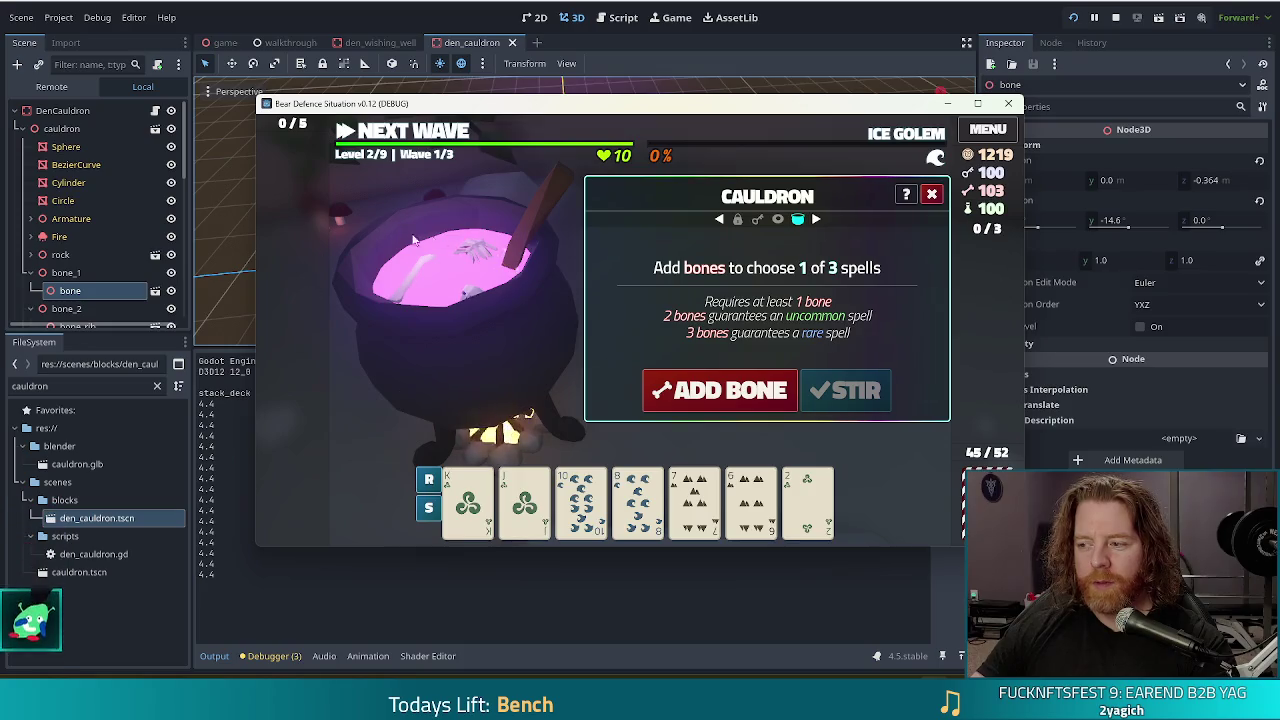
pyautogui.click(785, 389)
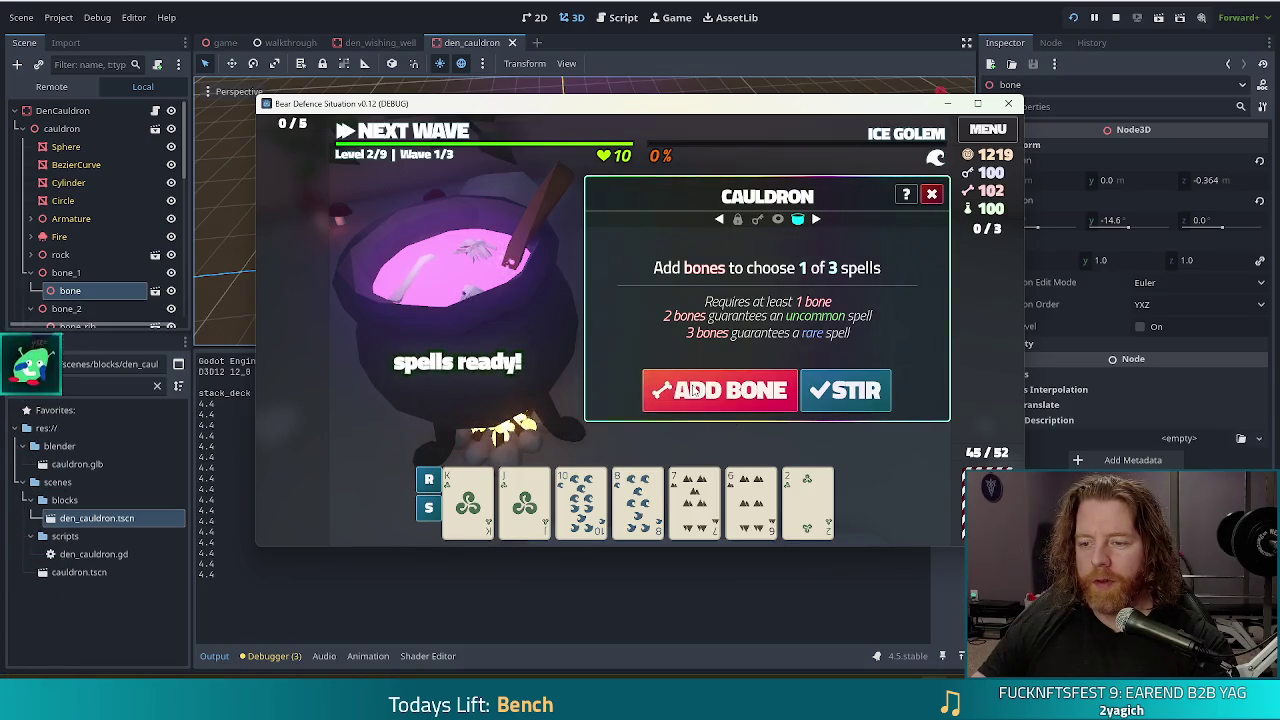
pyautogui.click(790, 388)
pyautogui.click(796, 385)
pyautogui.click(805, 386)
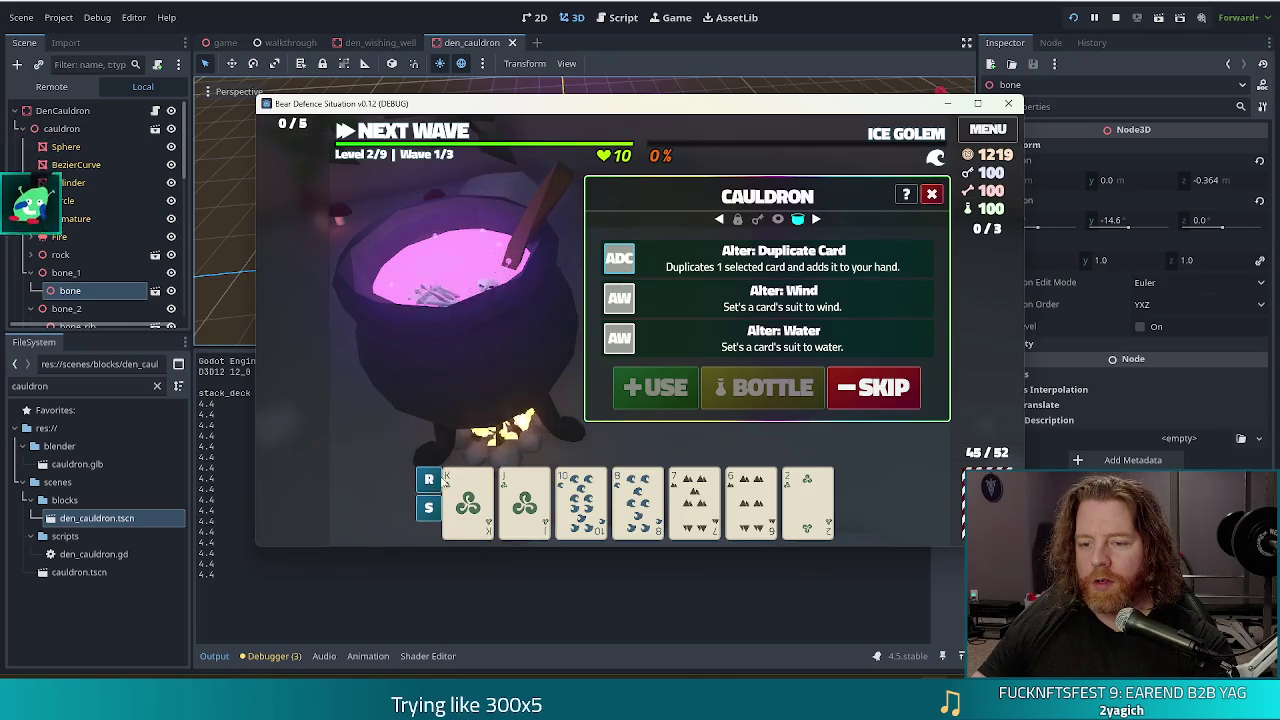
pyautogui.click(473, 508)
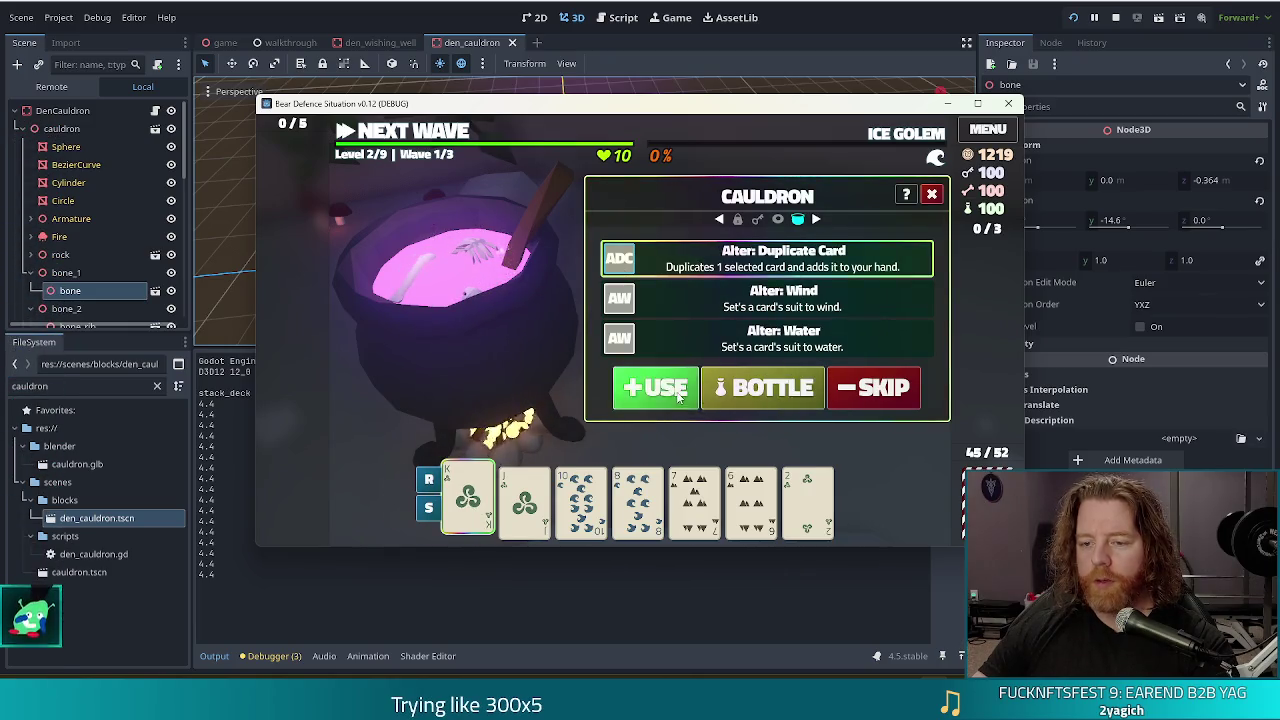
pyautogui.click(662, 392)
# Add two more bones and destroy the 2 card
pyautogui.click(700, 395)
pyautogui.click(740, 397)
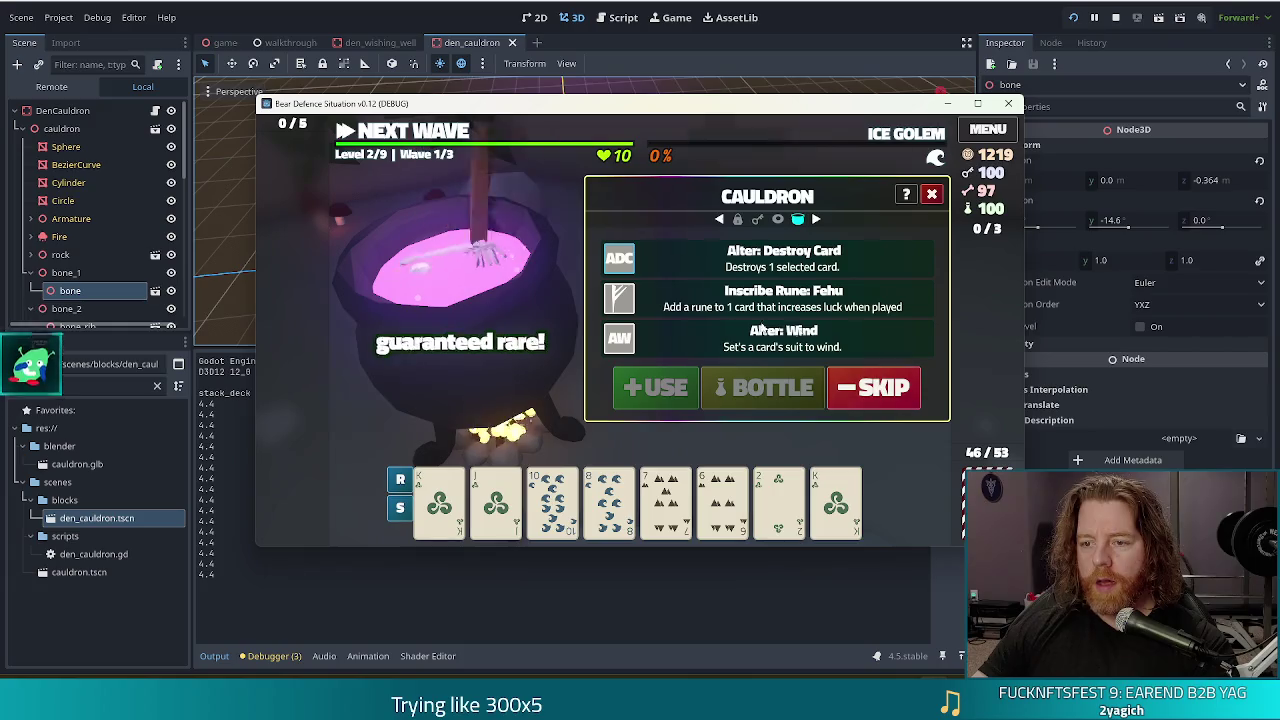
pyautogui.click(779, 500)
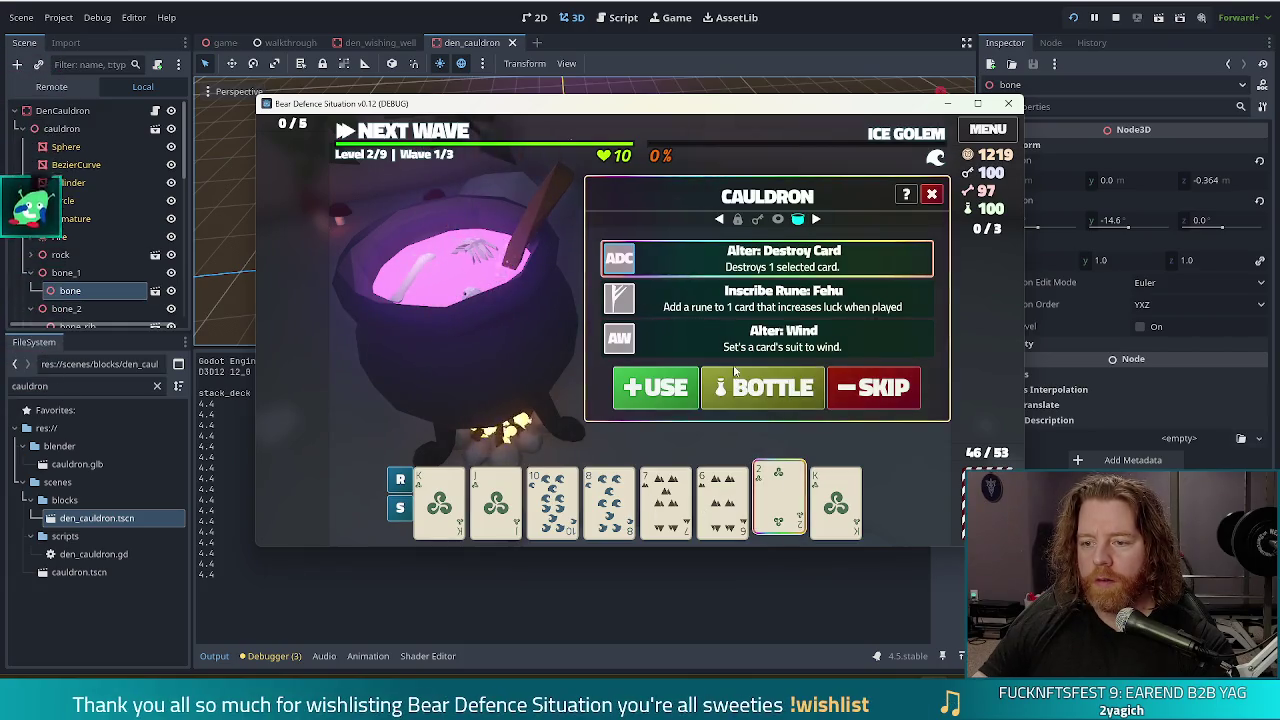
pyautogui.click(655, 387)
# Add three more bones and transmute the King card into sapphire
pyautogui.click(720, 390)
pyautogui.click(720, 390)
pyautogui.click(720, 390)
pyautogui.click(845, 390)
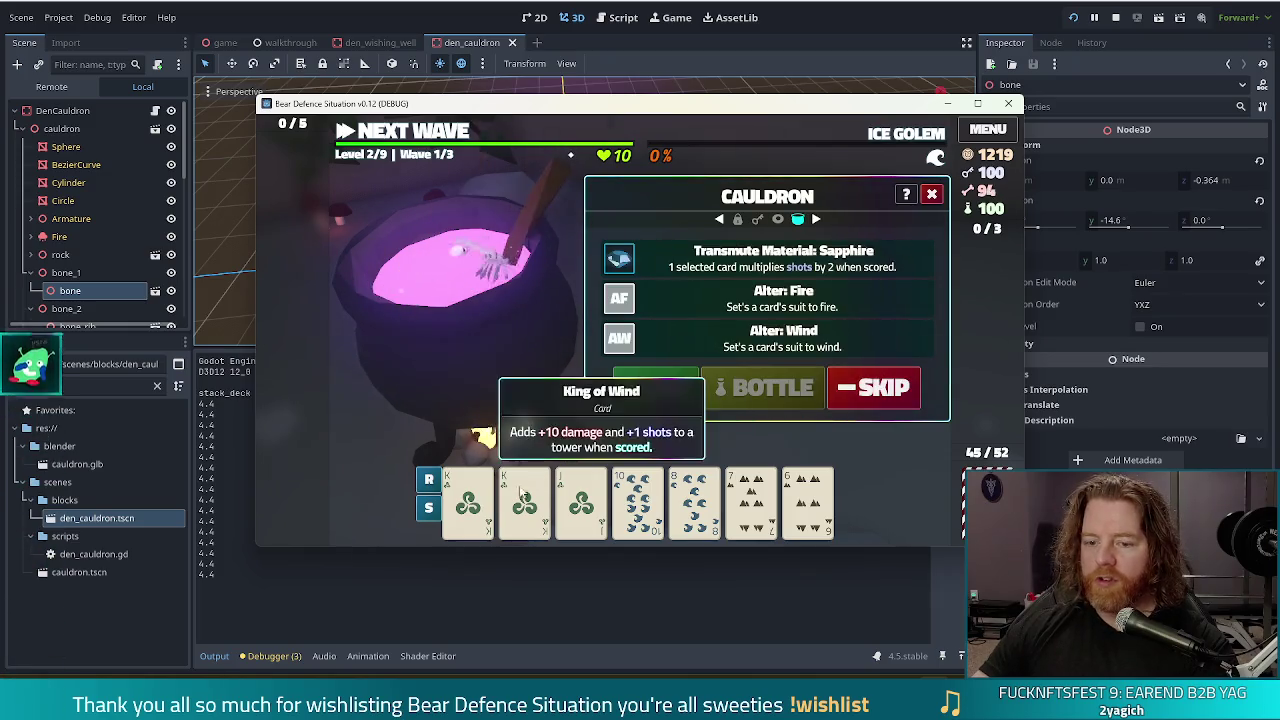
pyautogui.click(467, 500)
pyautogui.click(662, 389)
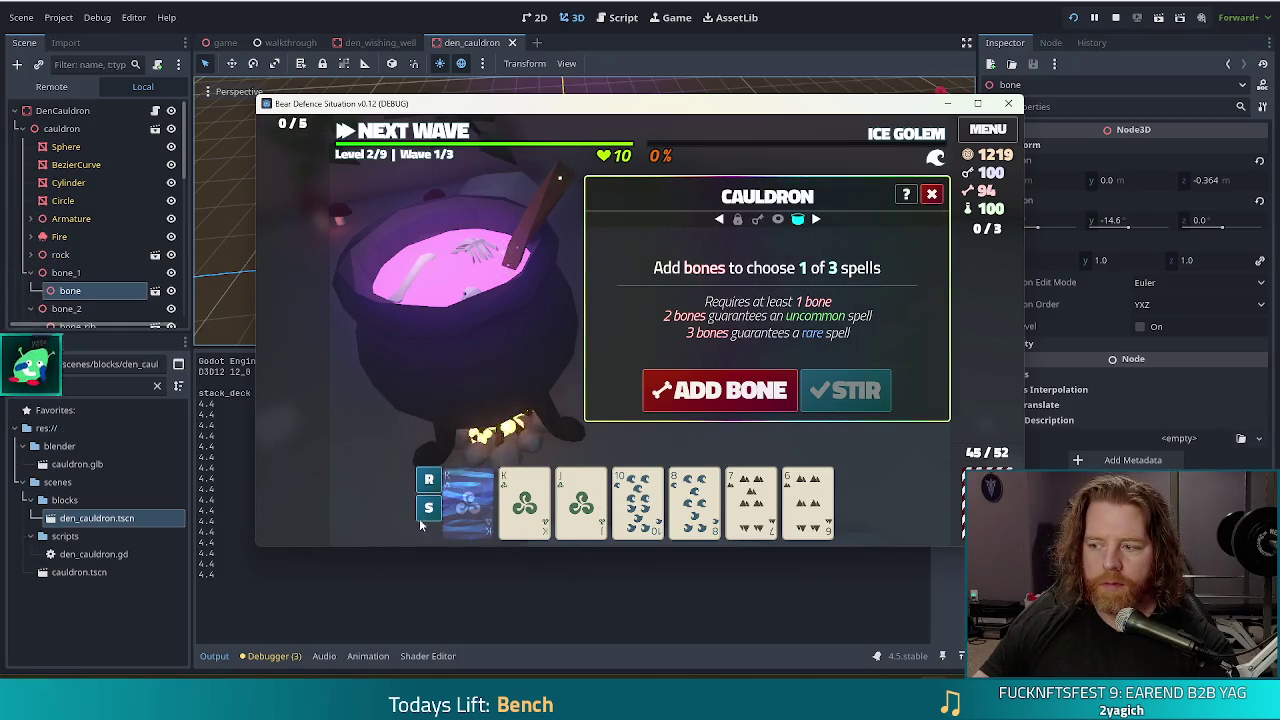
pyautogui.moveTo(476, 490)
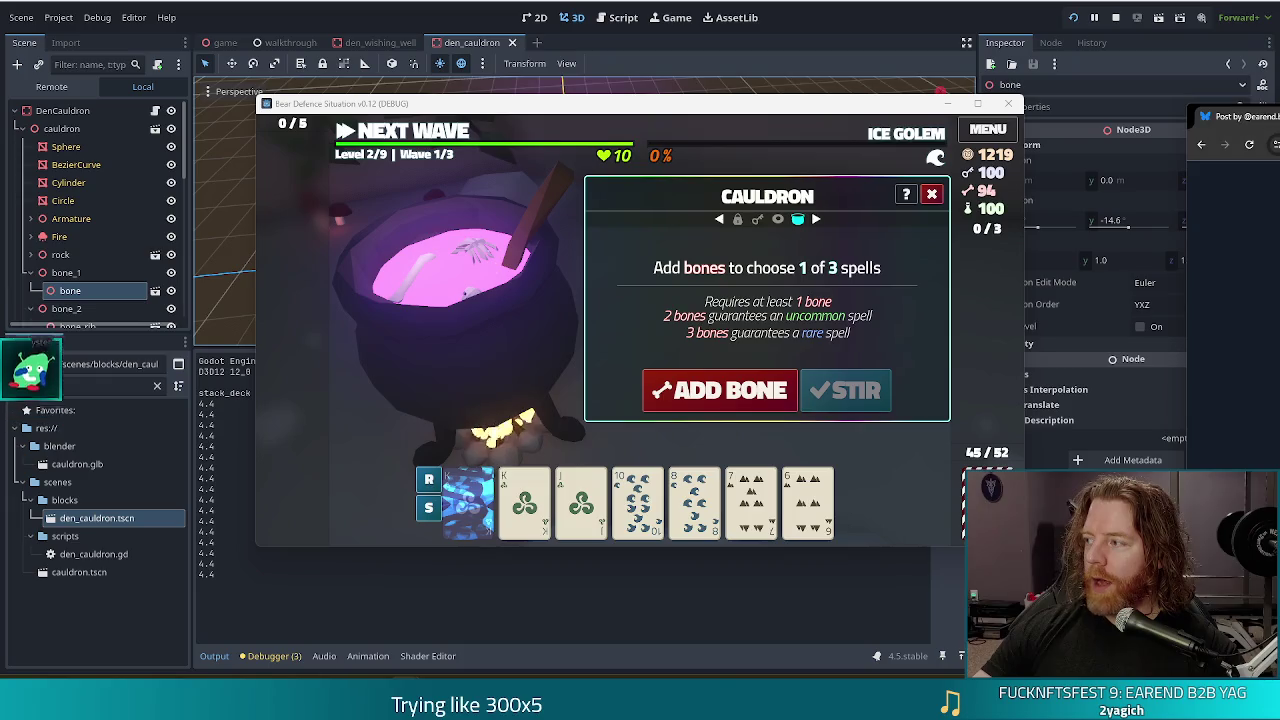
# Watch the Bluesky post's bear-hat video full screen, then switch back to Godot
pyautogui.moveTo(1275, 110)
pyautogui.mouseDown()
pyautogui.moveTo(900, 125)
pyautogui.moveTo(1086, 29)
pyautogui.mouseUp()
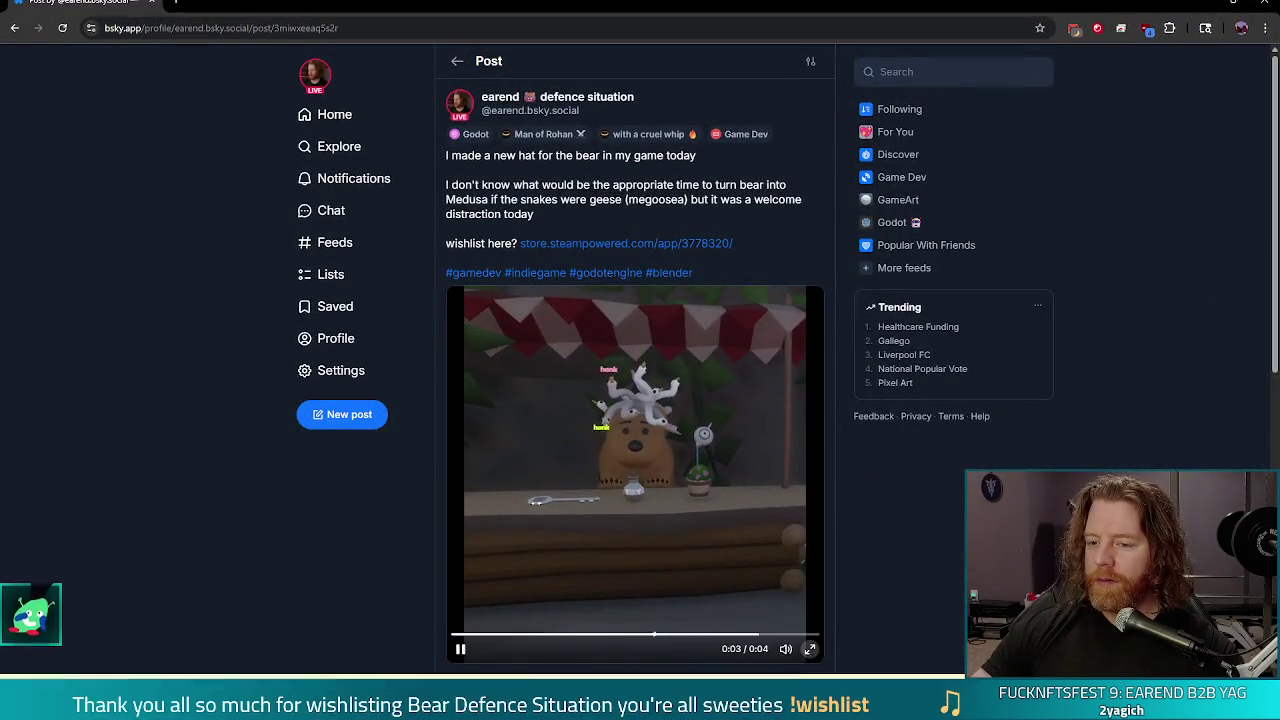
pyautogui.click(809, 650)
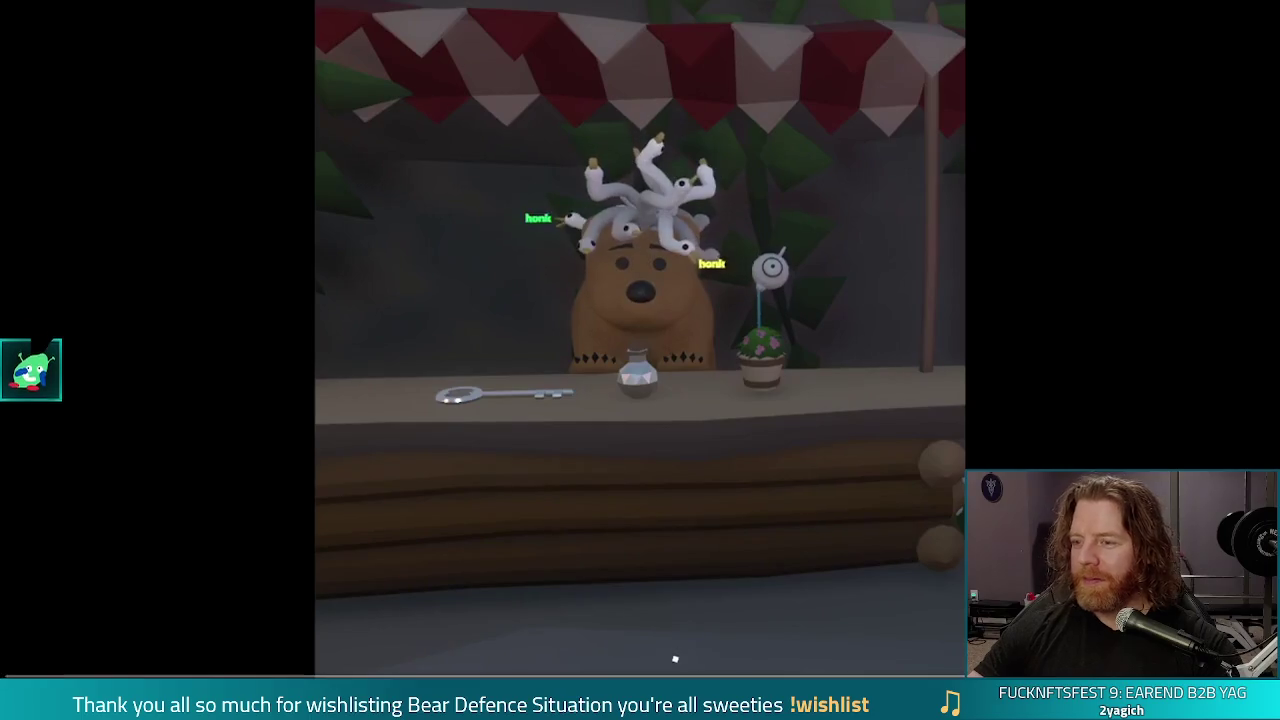
pyautogui.press('Escape')
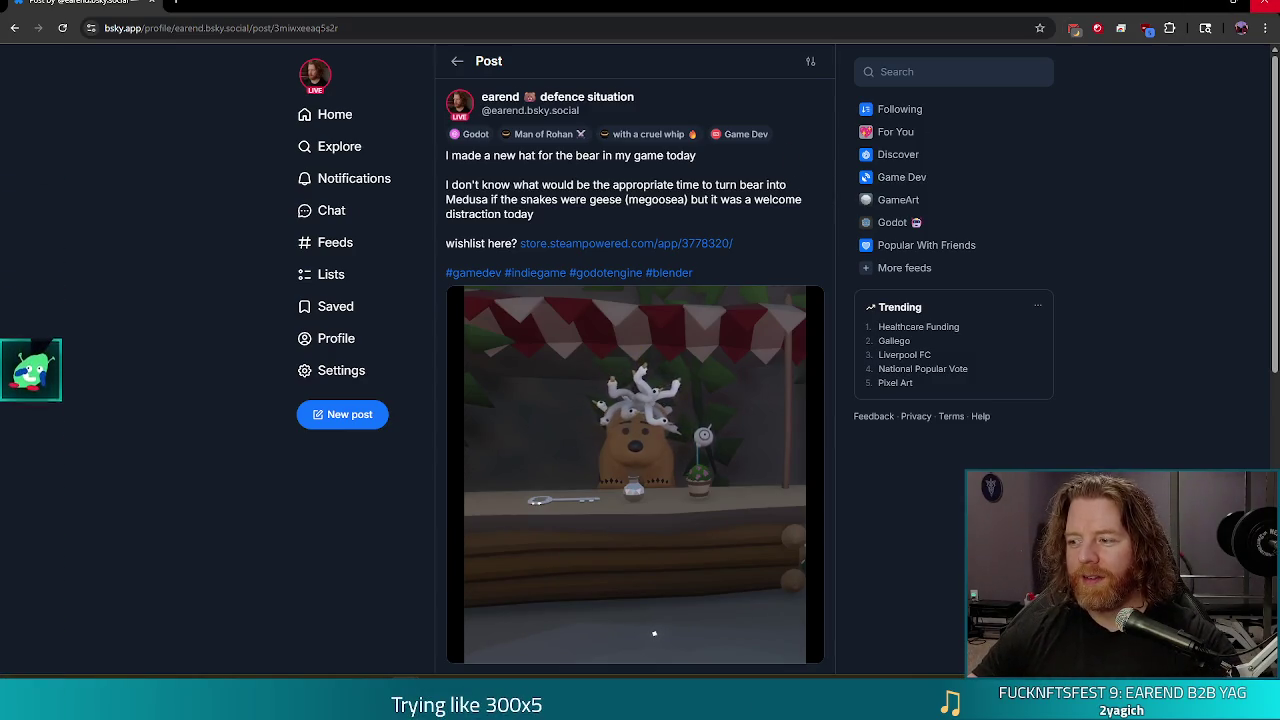
pyautogui.hotkey('alt', 'Tab')
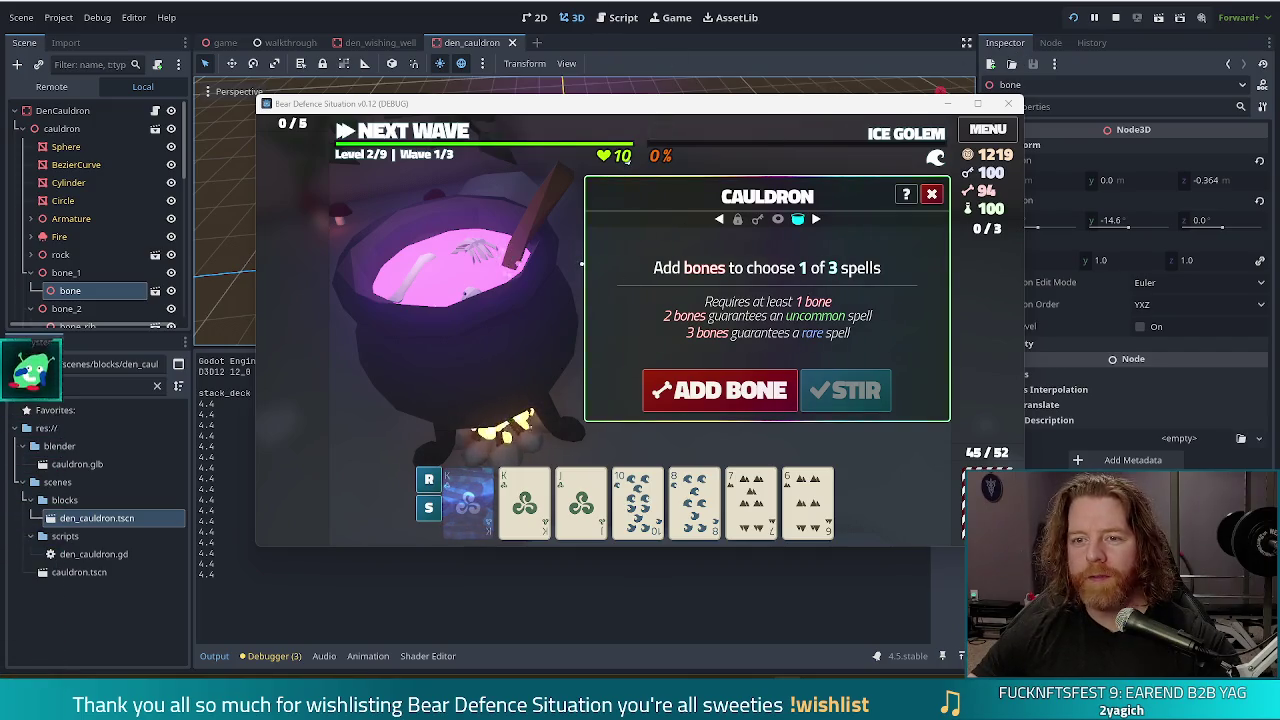
# Stop the running game with F8
pyautogui.press('F8')
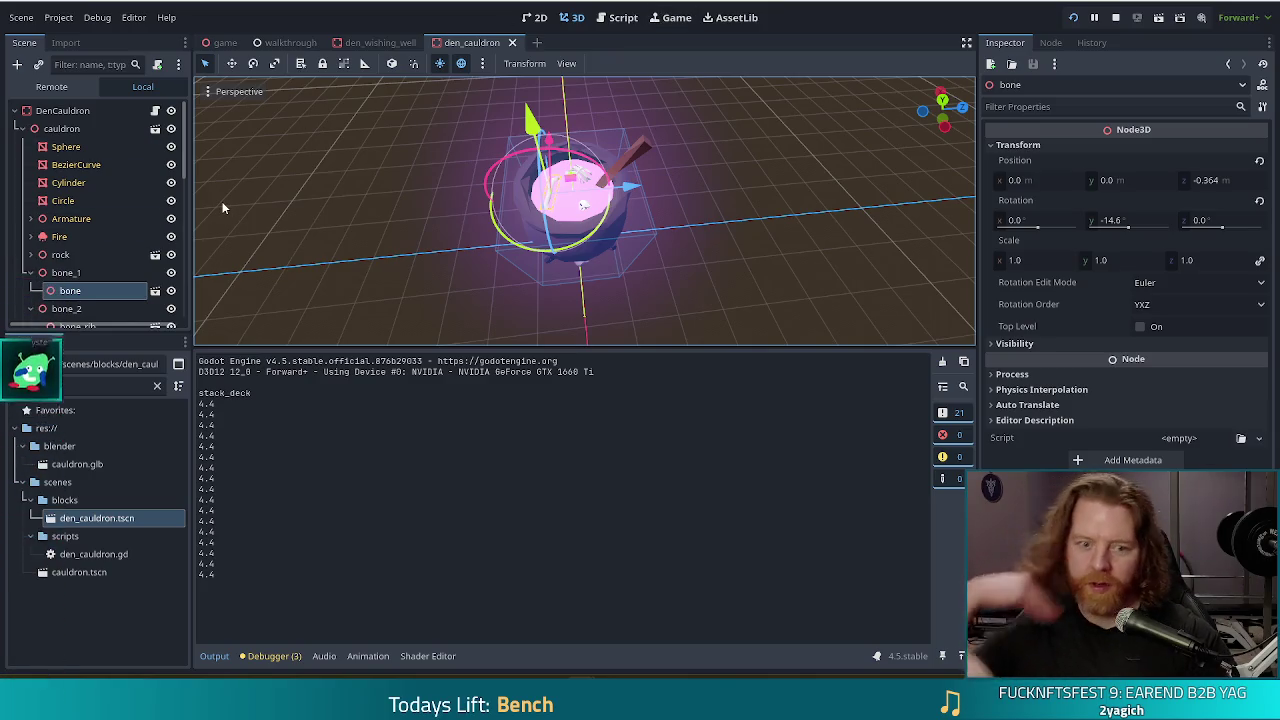
# Filter the FileSystem for 'baby' and open baby_bear.tscn
pyautogui.doubleClick(61, 384)
pyautogui.write('baby')
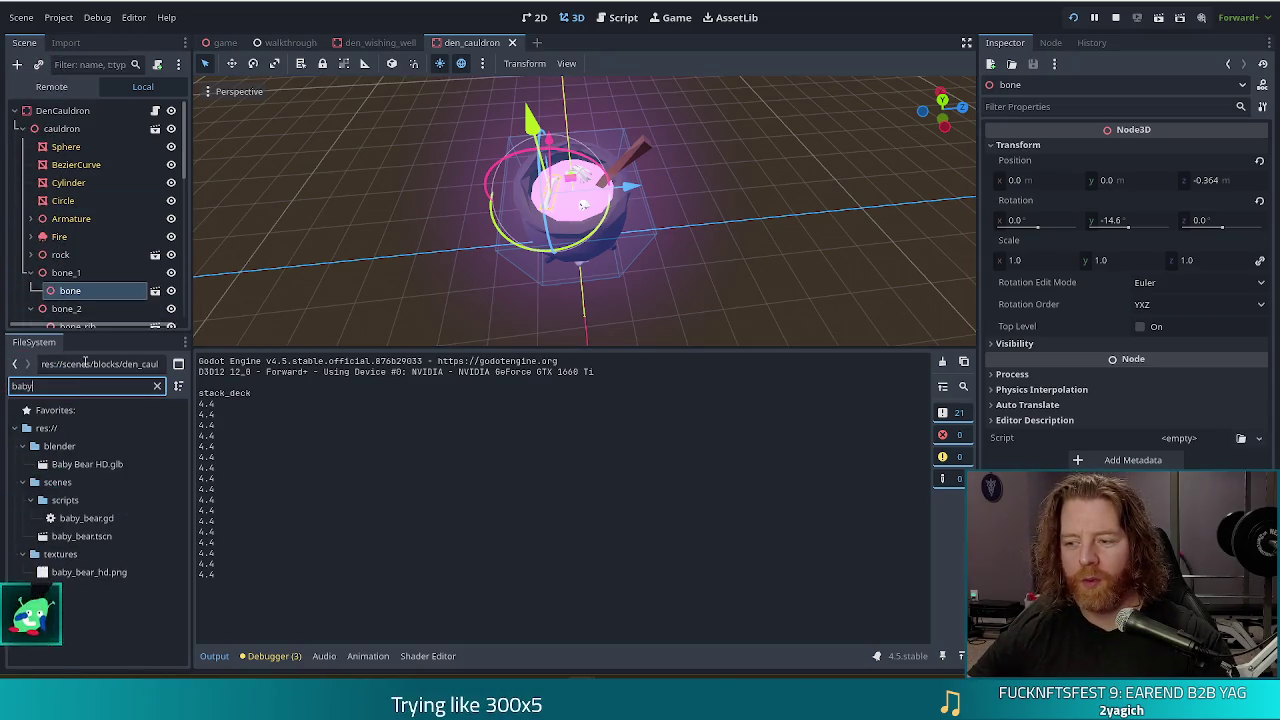
pyautogui.doubleClick(85, 537)
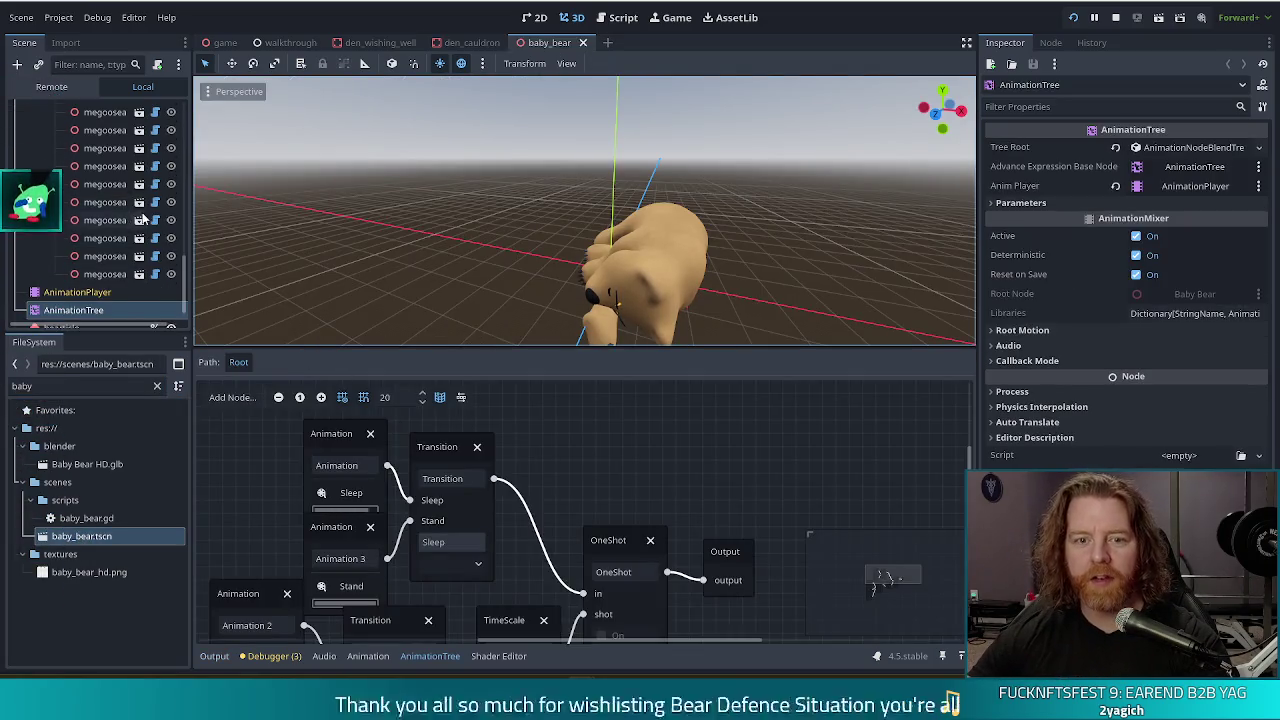
# Make the megoosea node visible, save the baby_bear scene, and return to the game
pyautogui.scroll(3, 143, 215)
pyautogui.click(171, 139)
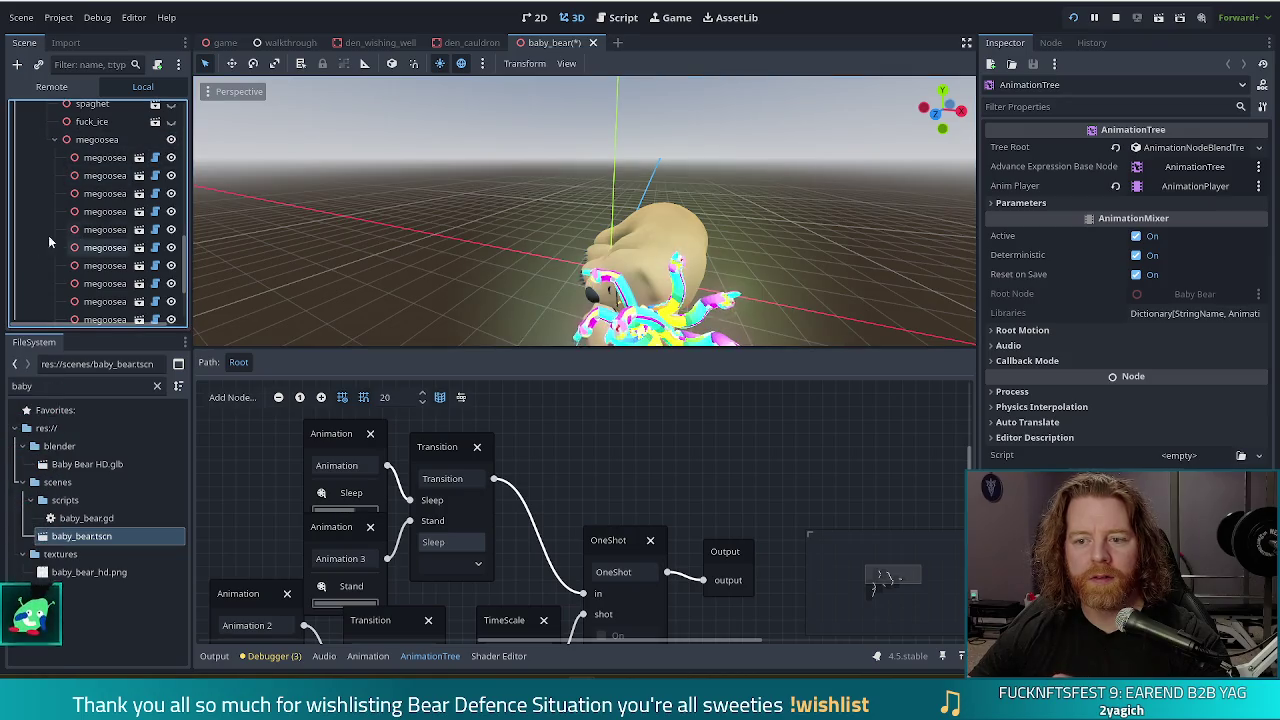
pyautogui.scroll(-3, 517, 264)
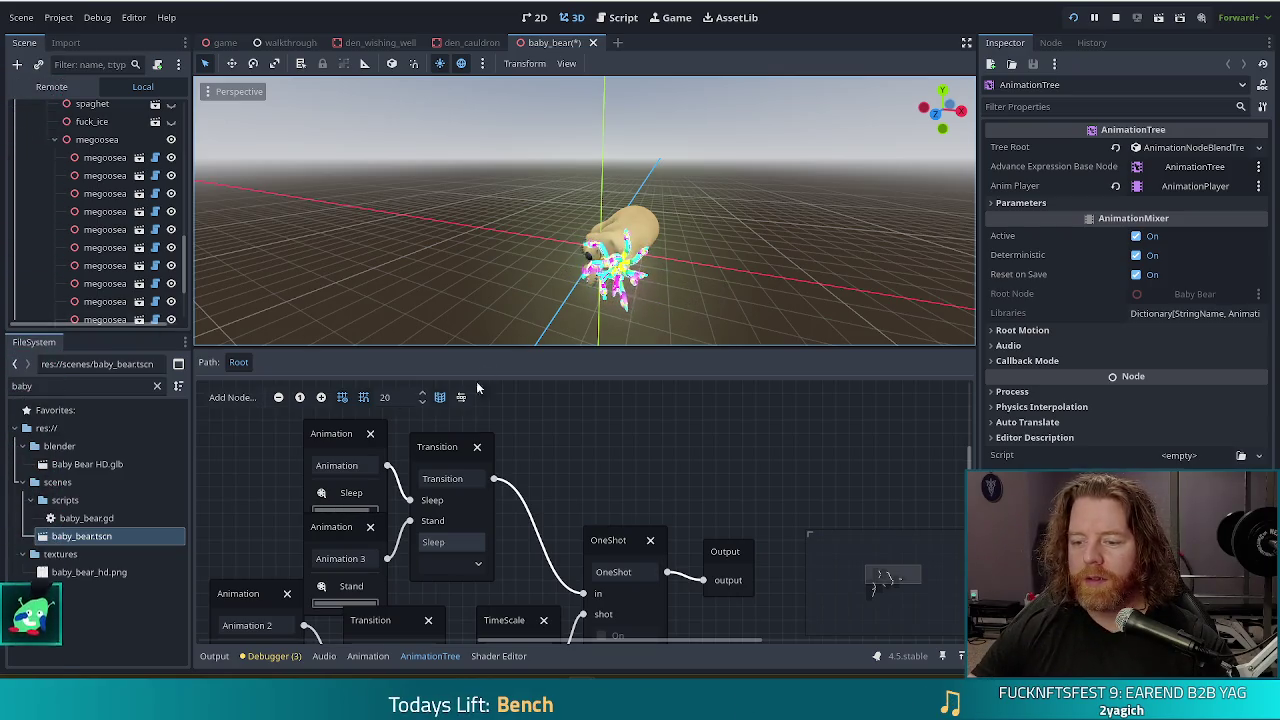
pyautogui.hotkey('ctrl', 's')
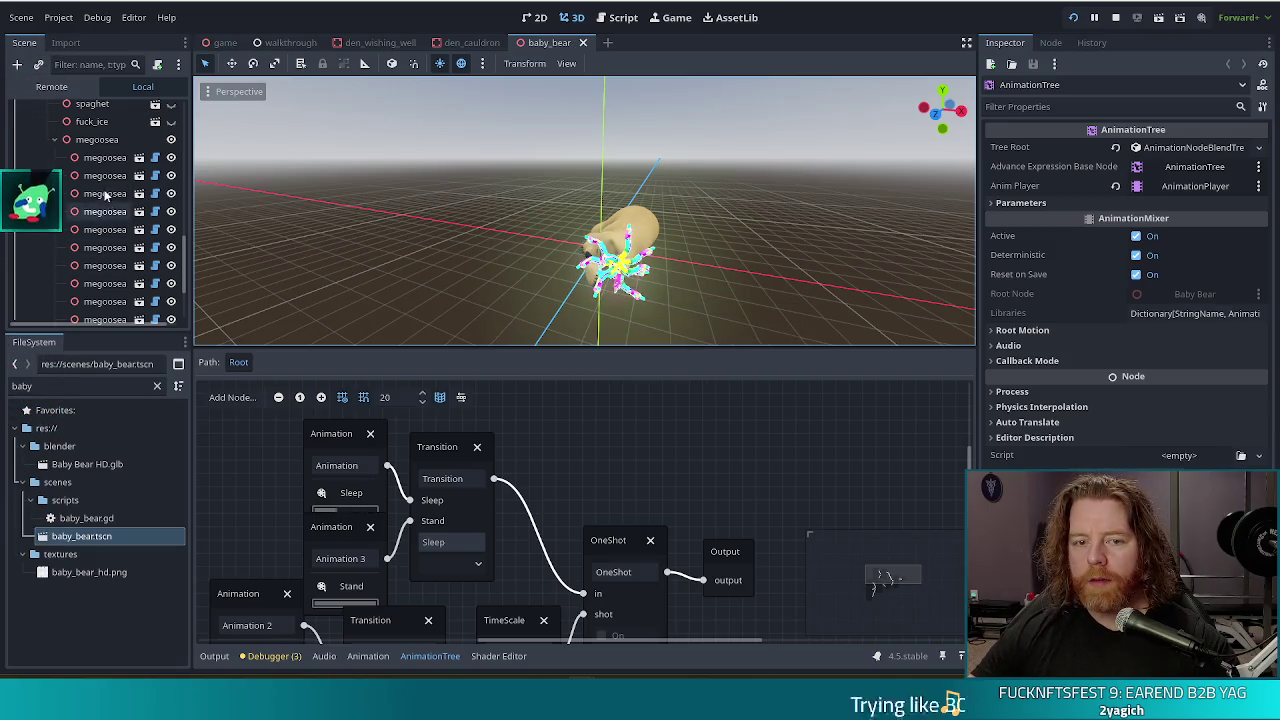
pyautogui.scroll(-2, 117, 170)
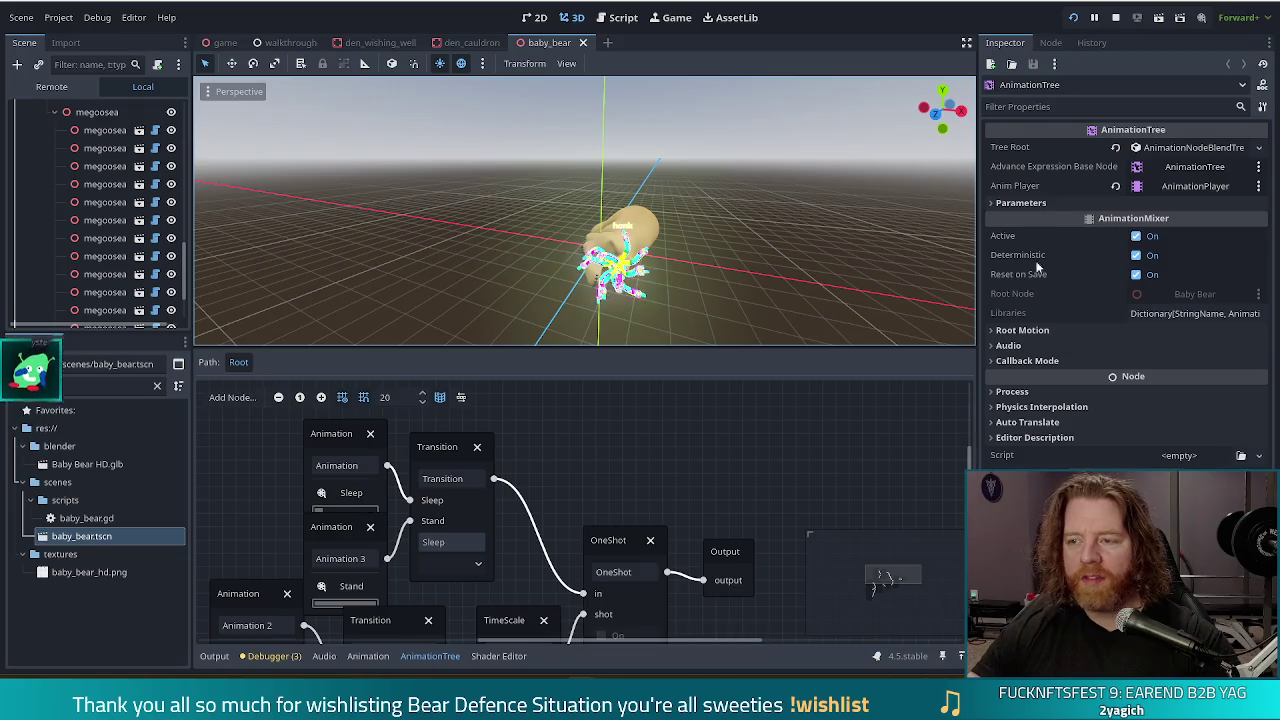
pyautogui.hotkey('alt', 'Tab')
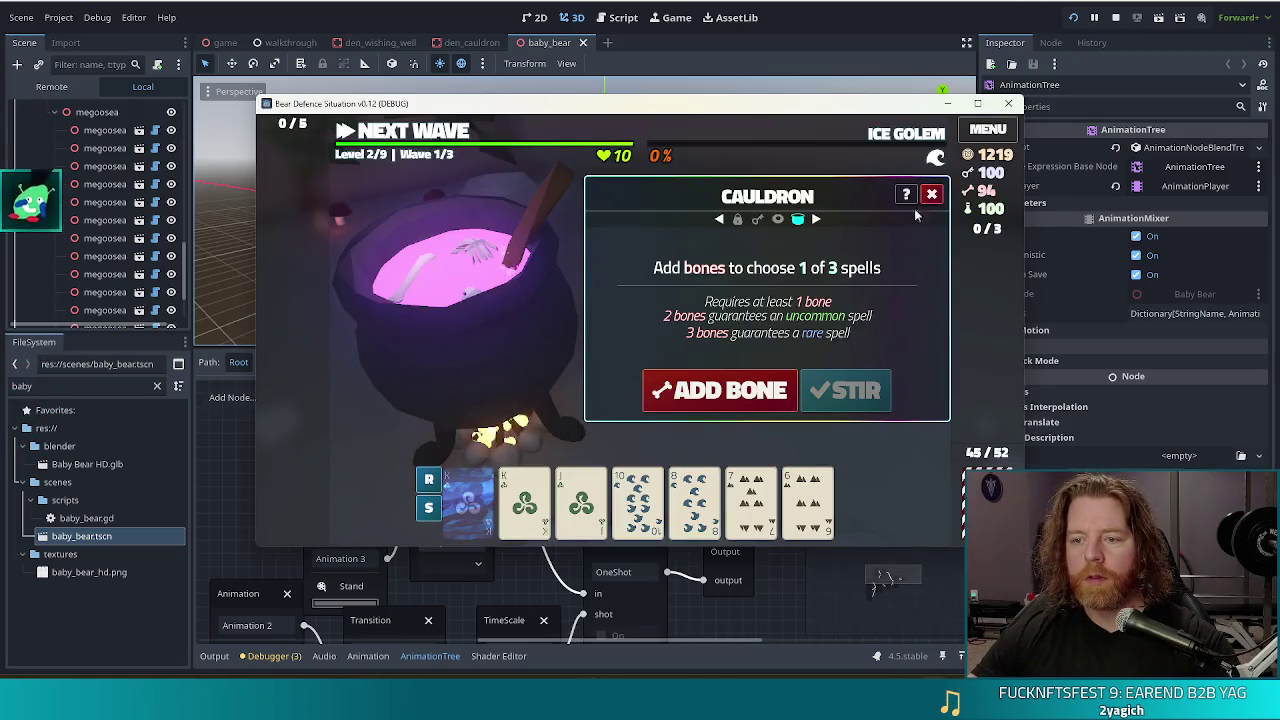
# Close the cauldron, open the bear's shop stall, and maximize the game window
pyautogui.click(928, 191)
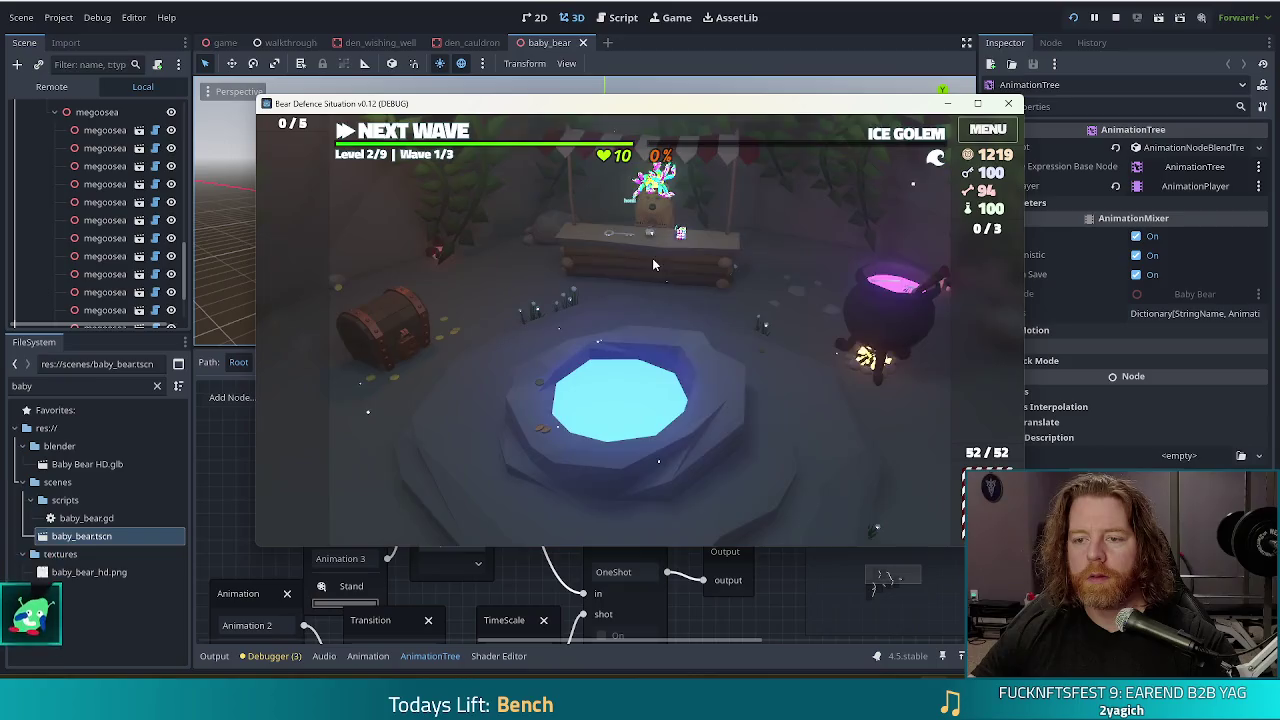
pyautogui.click(652, 258)
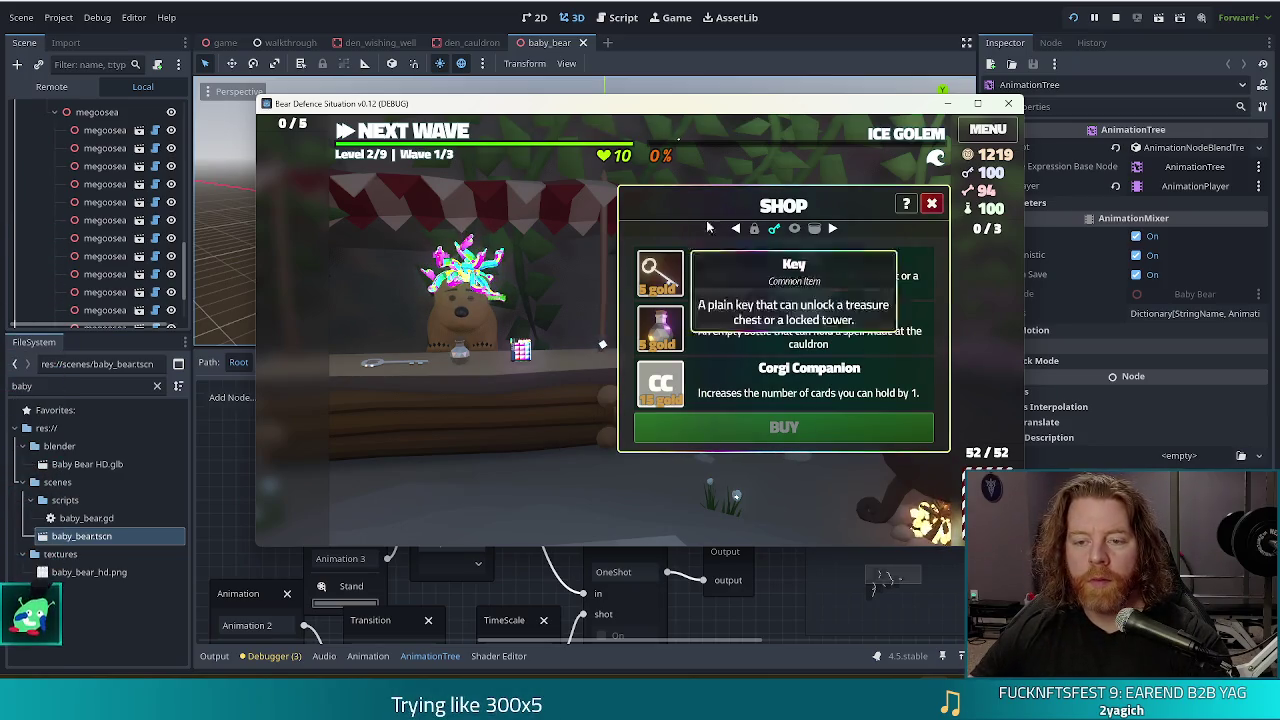
pyautogui.doubleClick(818, 103)
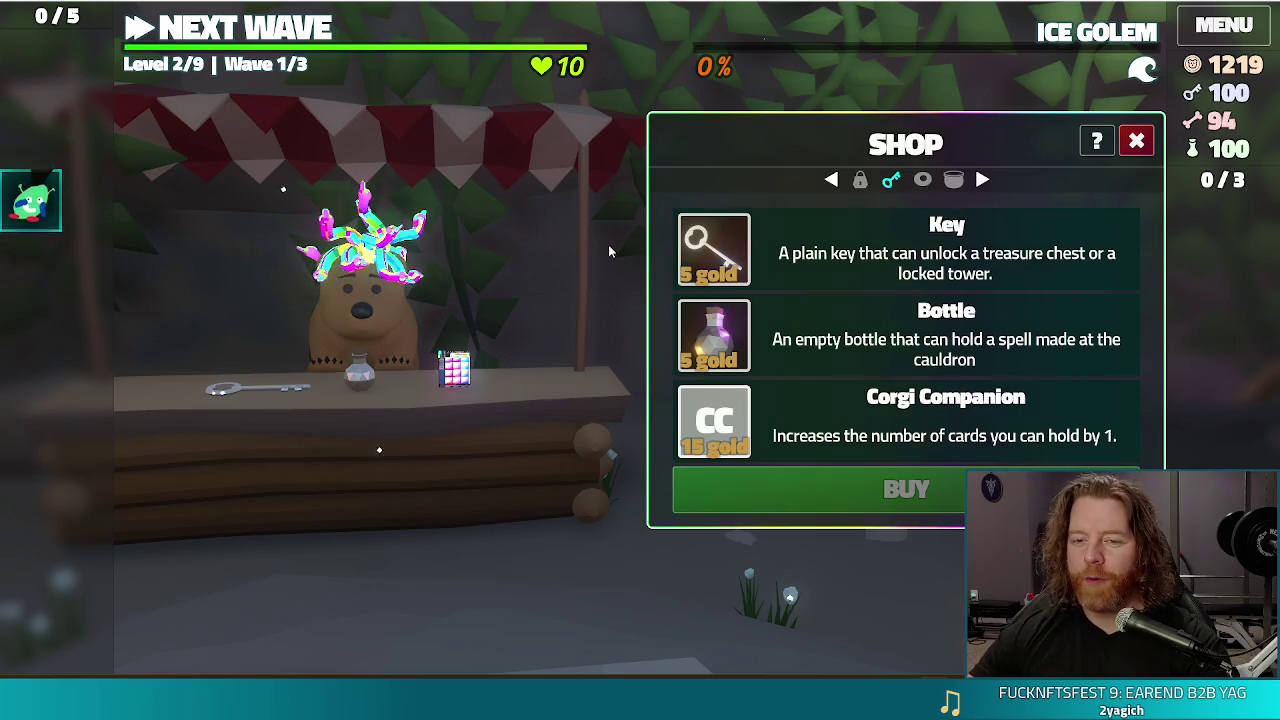
pyautogui.moveTo(714, 318)
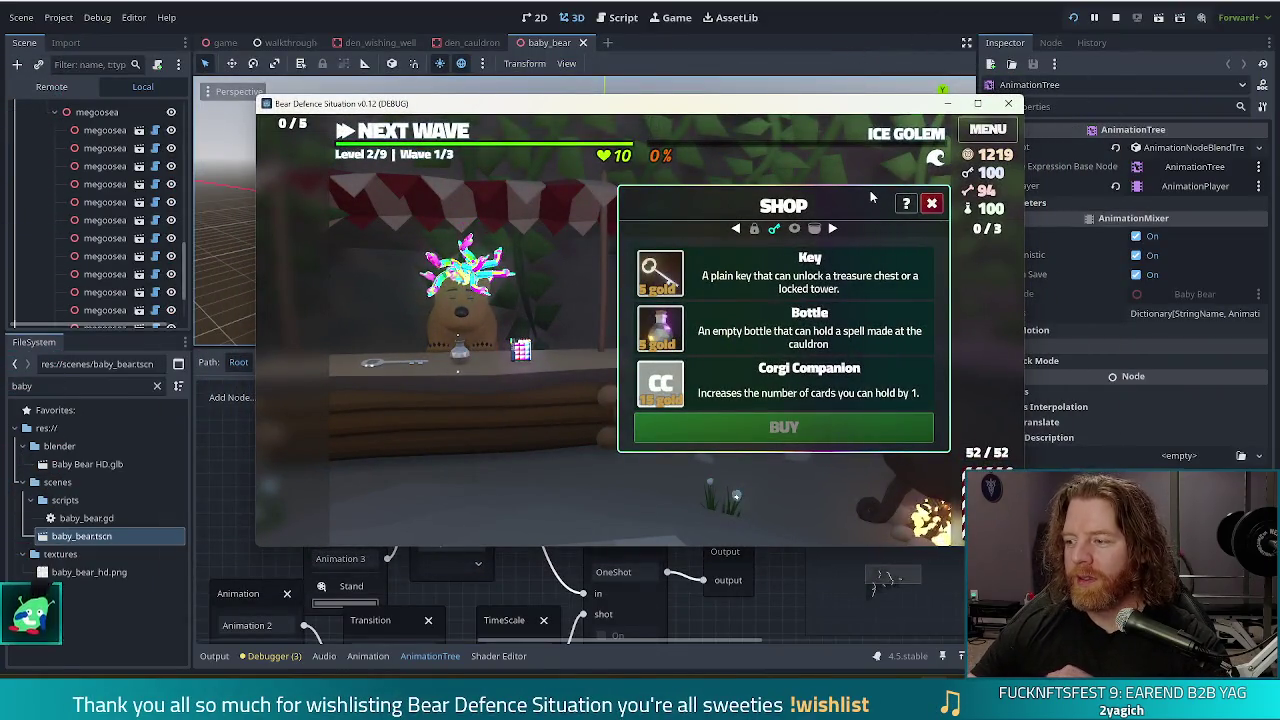
# Close the running game window to return to the editor
pyautogui.click(1008, 103)
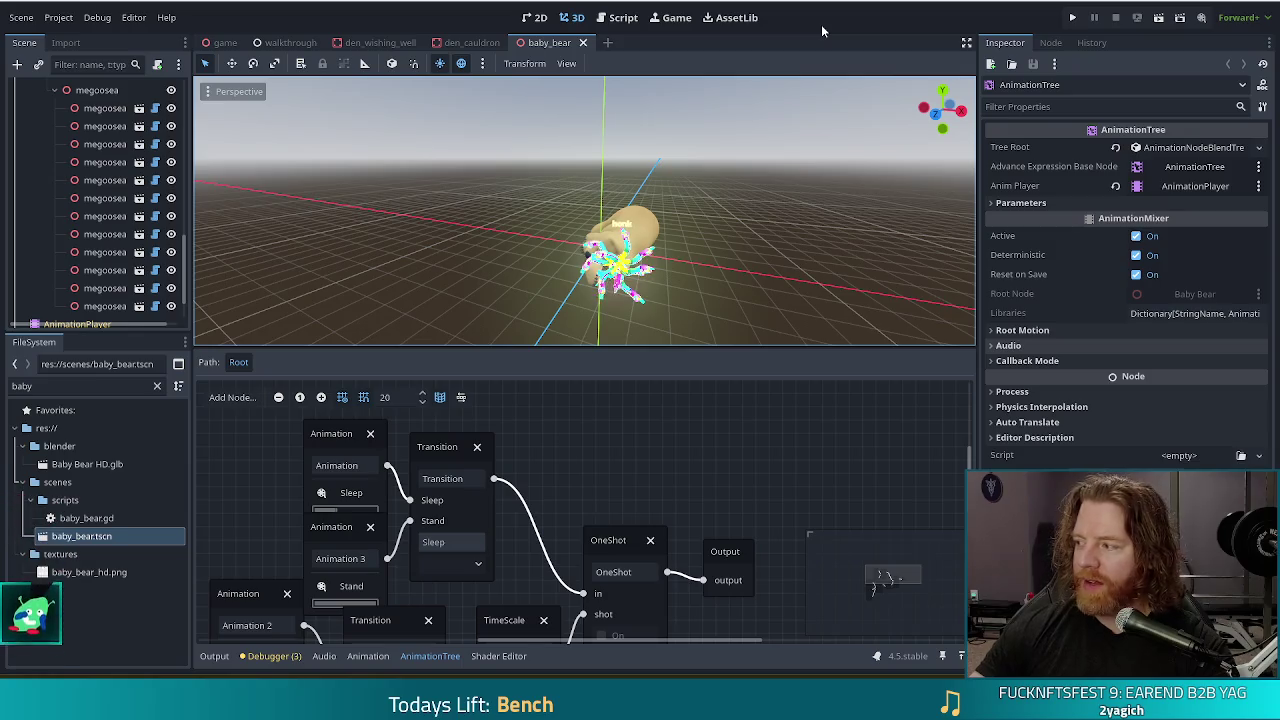
# Close baby_bear and select den_cauldron's AnimationPlayer to show the stir rotation tracks
pyautogui.click(583, 42)
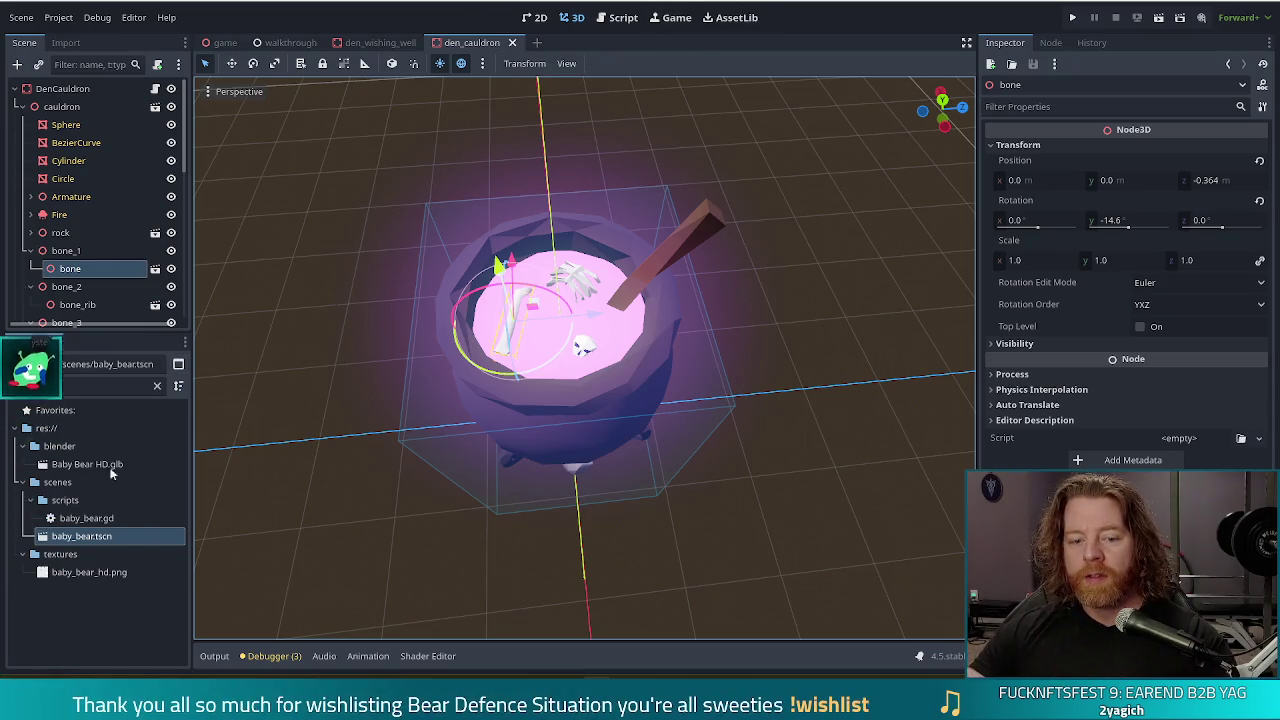
pyautogui.scroll(-3, 80, 250)
pyautogui.click(101, 271)
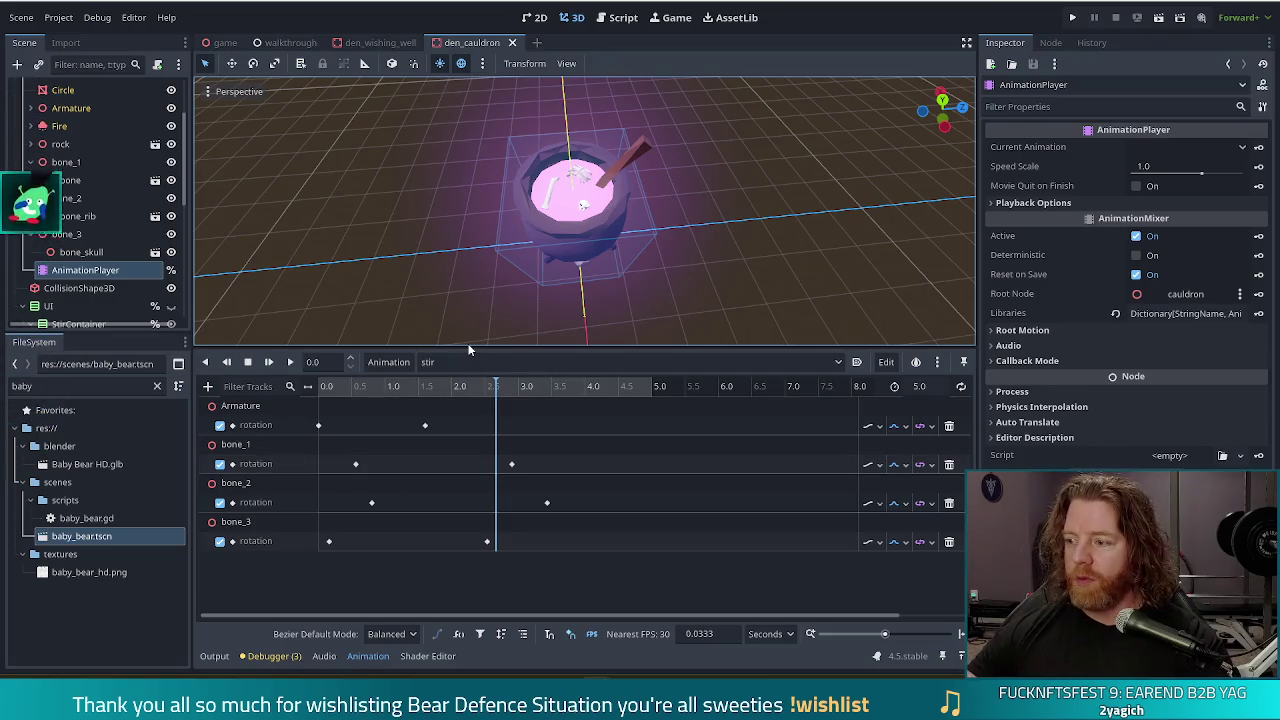
# Attach item_3d.gd to bone, bone_rib and bone_skull, then open bone_skull's script
pyautogui.click(12, 386)
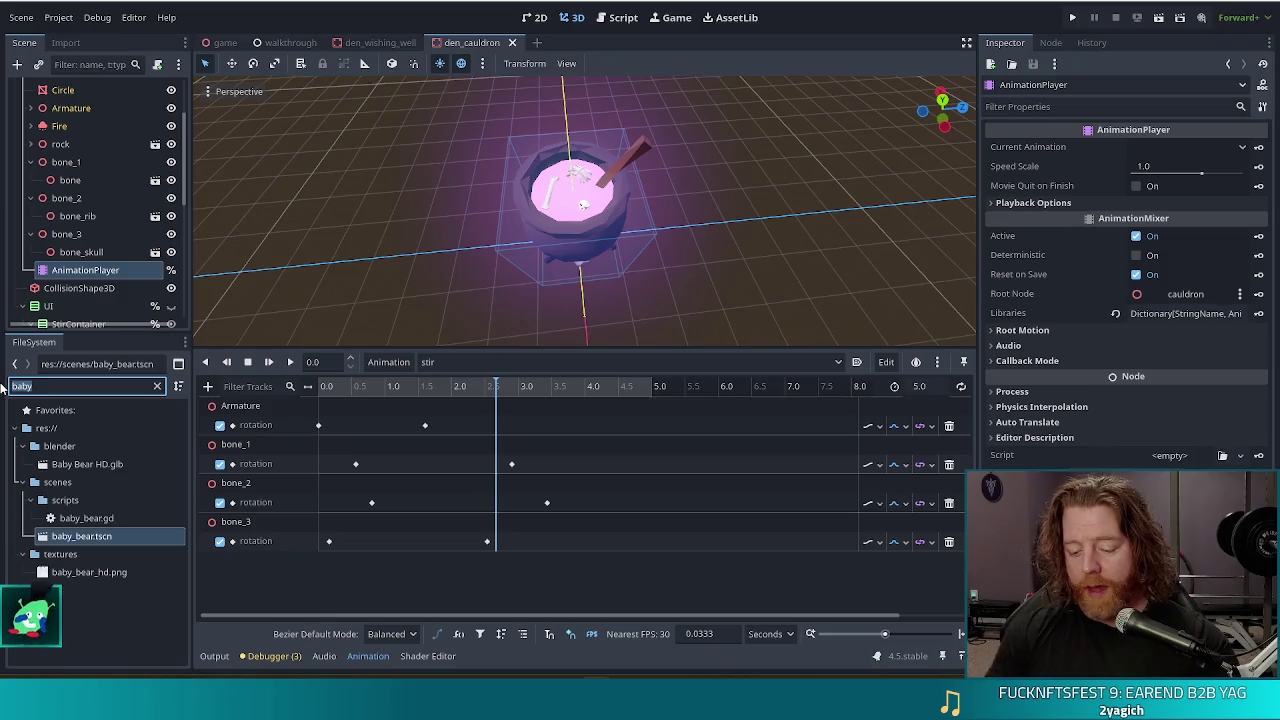
pyautogui.write('item')
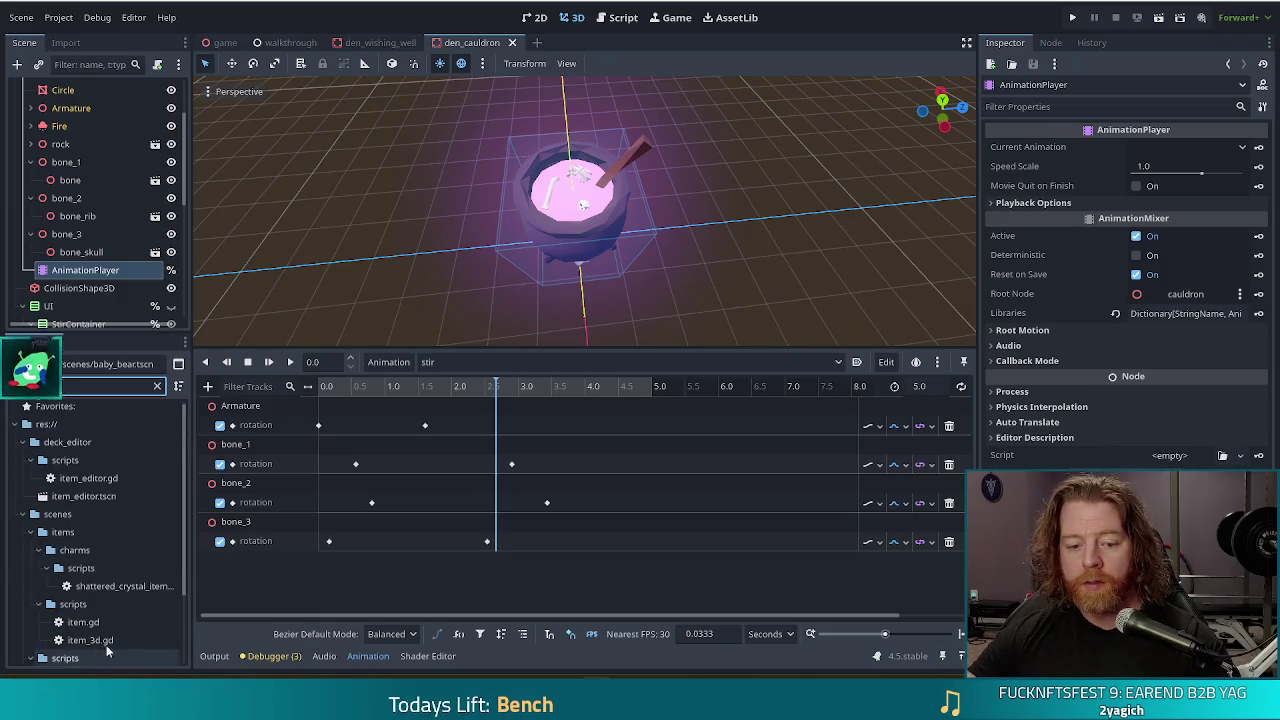
pyautogui.click(77, 639)
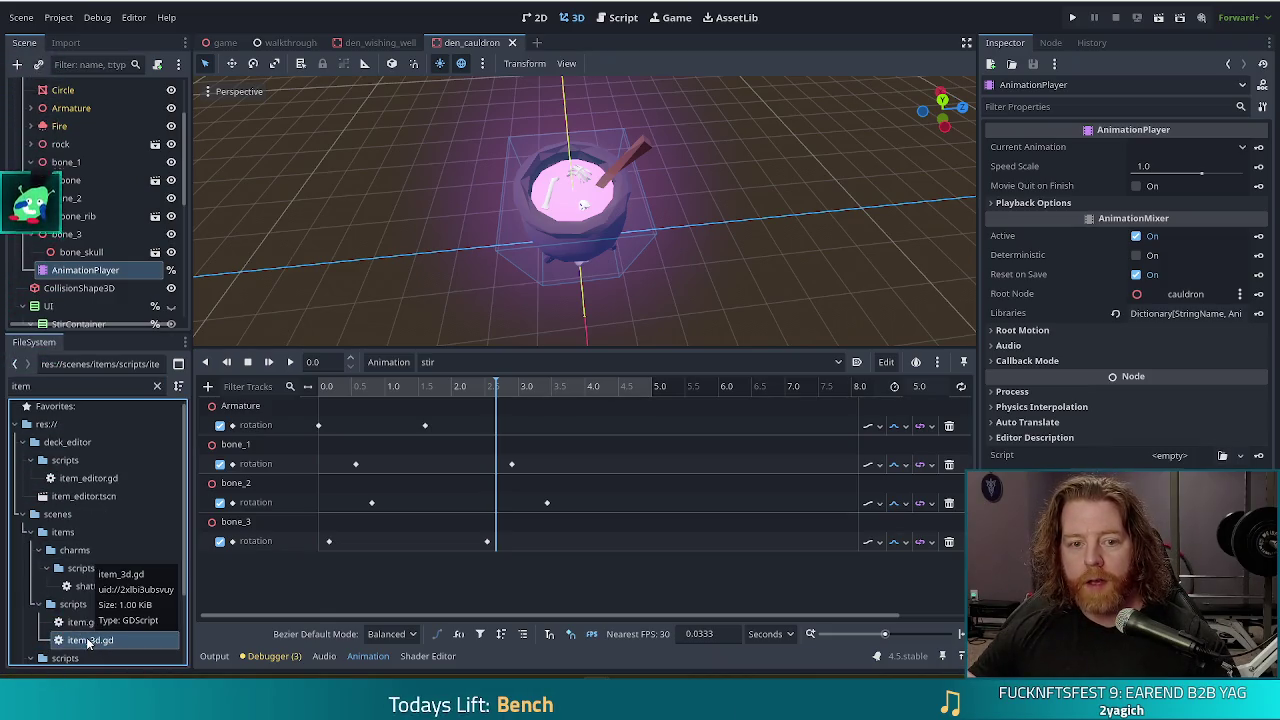
pyautogui.moveTo(93, 641)
pyautogui.mouseDown()
pyautogui.moveTo(57, 168)
pyautogui.moveTo(70, 172)
pyautogui.mouseUp()
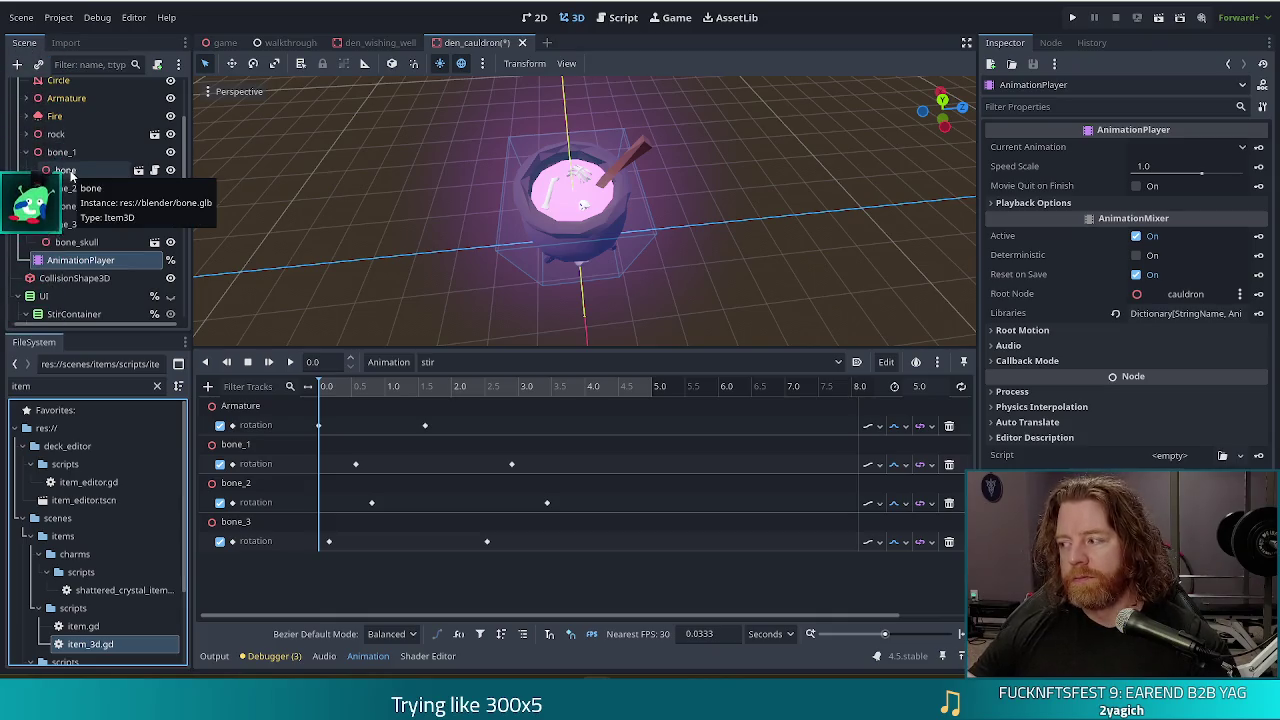
pyautogui.moveTo(90, 644)
pyautogui.mouseDown()
pyautogui.moveTo(162, 298)
pyautogui.moveTo(80, 182)
pyautogui.moveTo(75, 204)
pyautogui.mouseUp()
pyautogui.moveTo(90, 644); pyautogui.dragTo(96, 214)
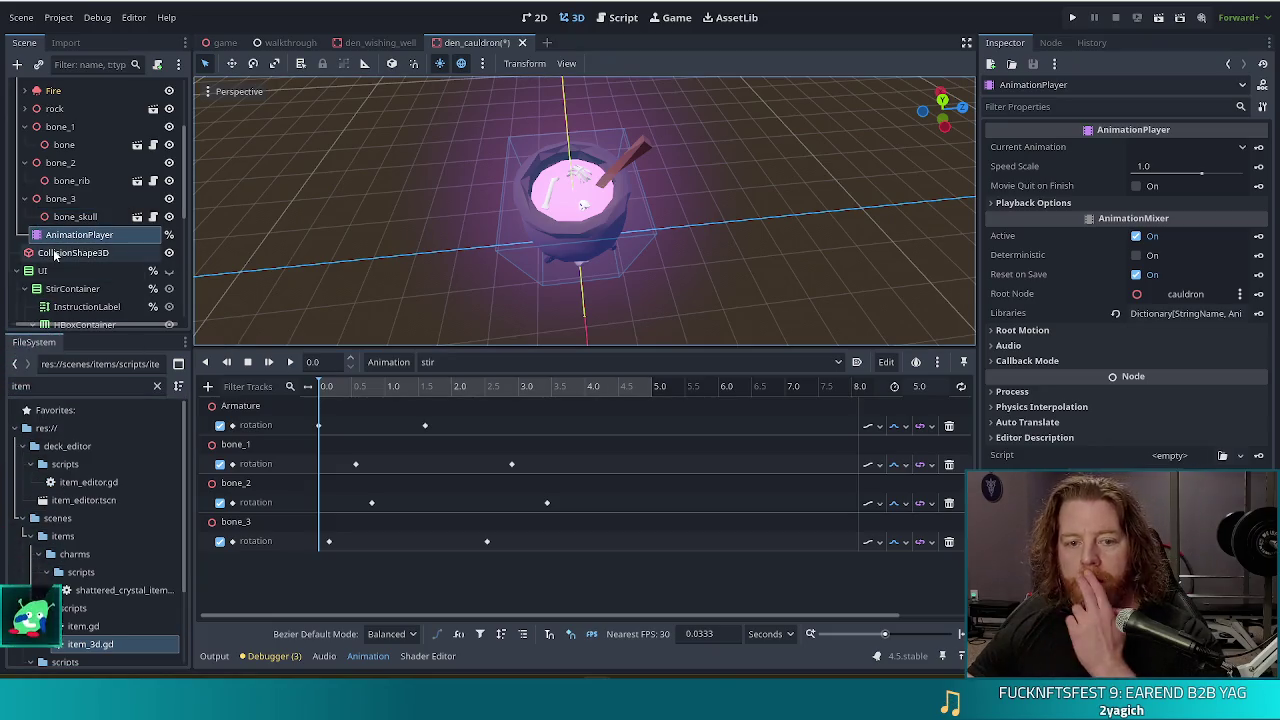
pyautogui.click(75, 216)
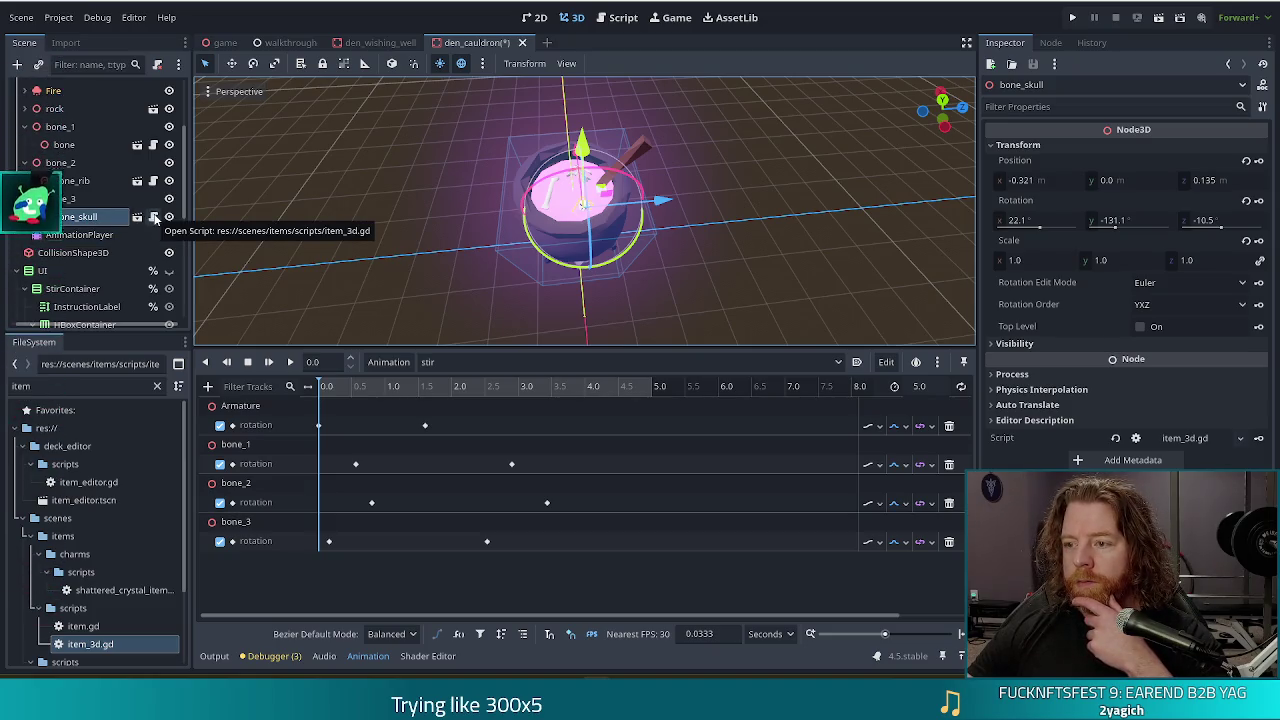
pyautogui.click(153, 217)
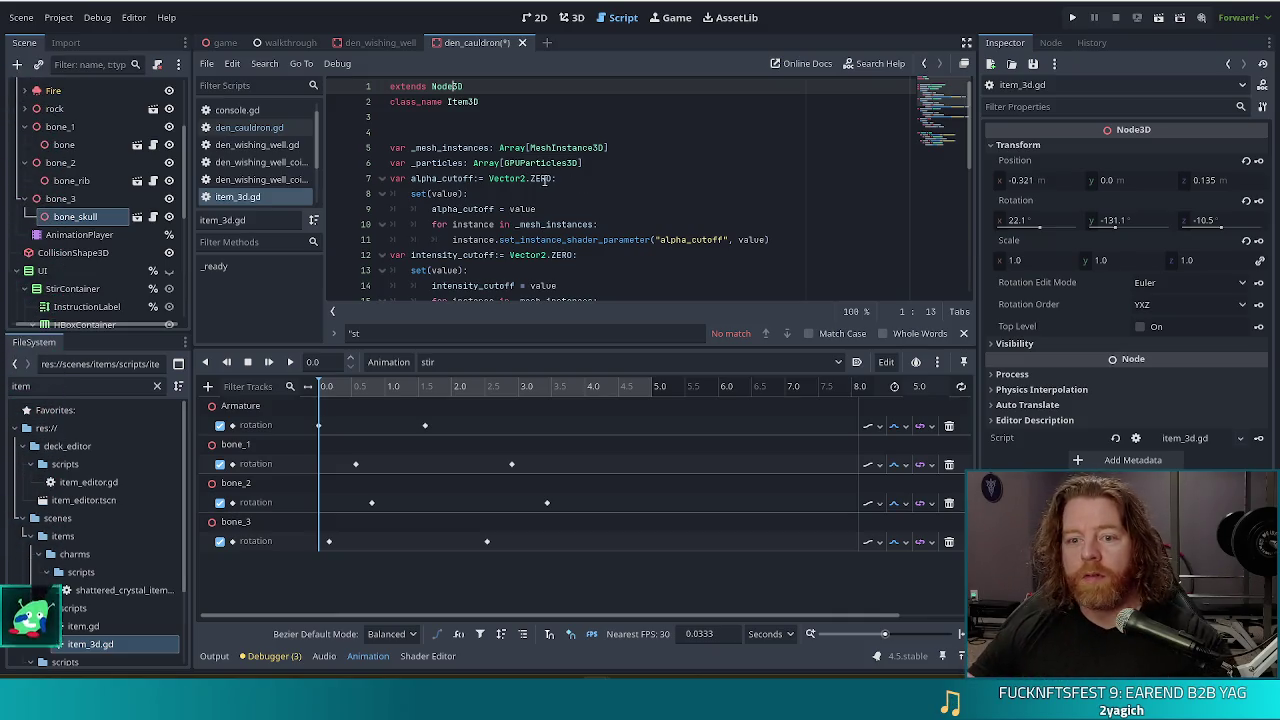
pyautogui.scroll(-3, 540, 183)
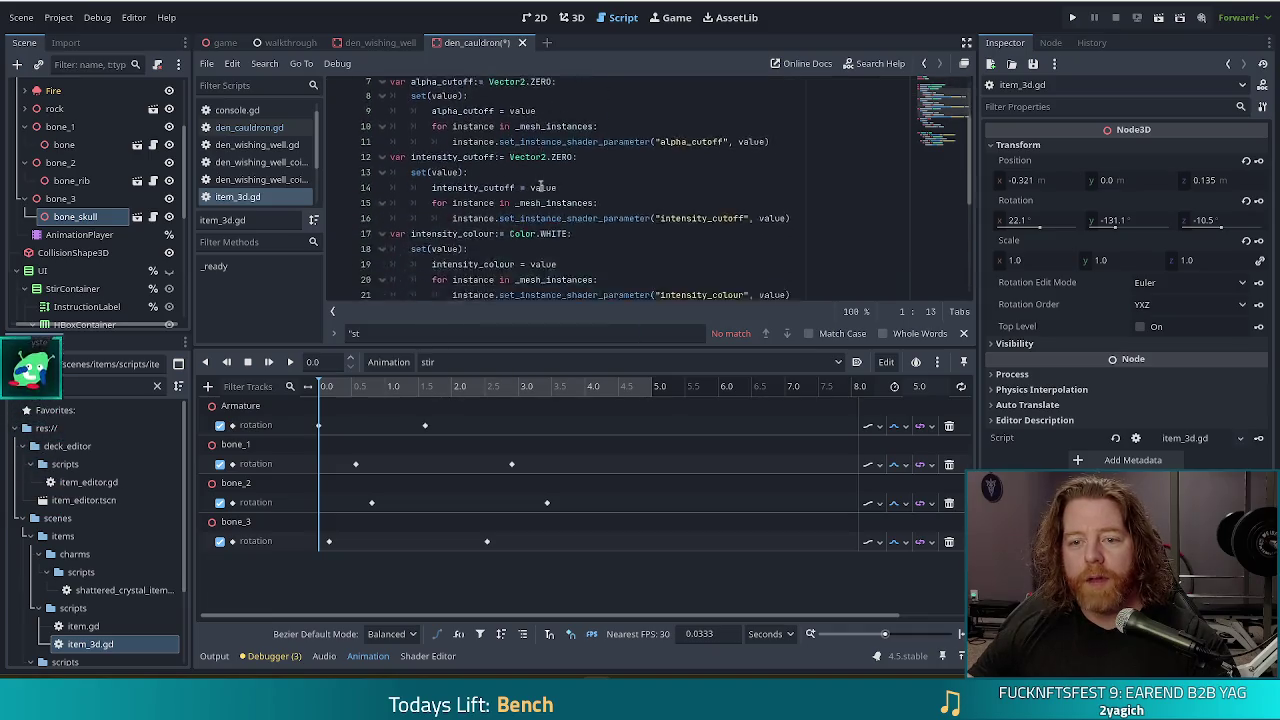
pyautogui.moveTo(597, 347); pyautogui.dragTo(597, 396)
pyautogui.scroll(3, 533, 240)
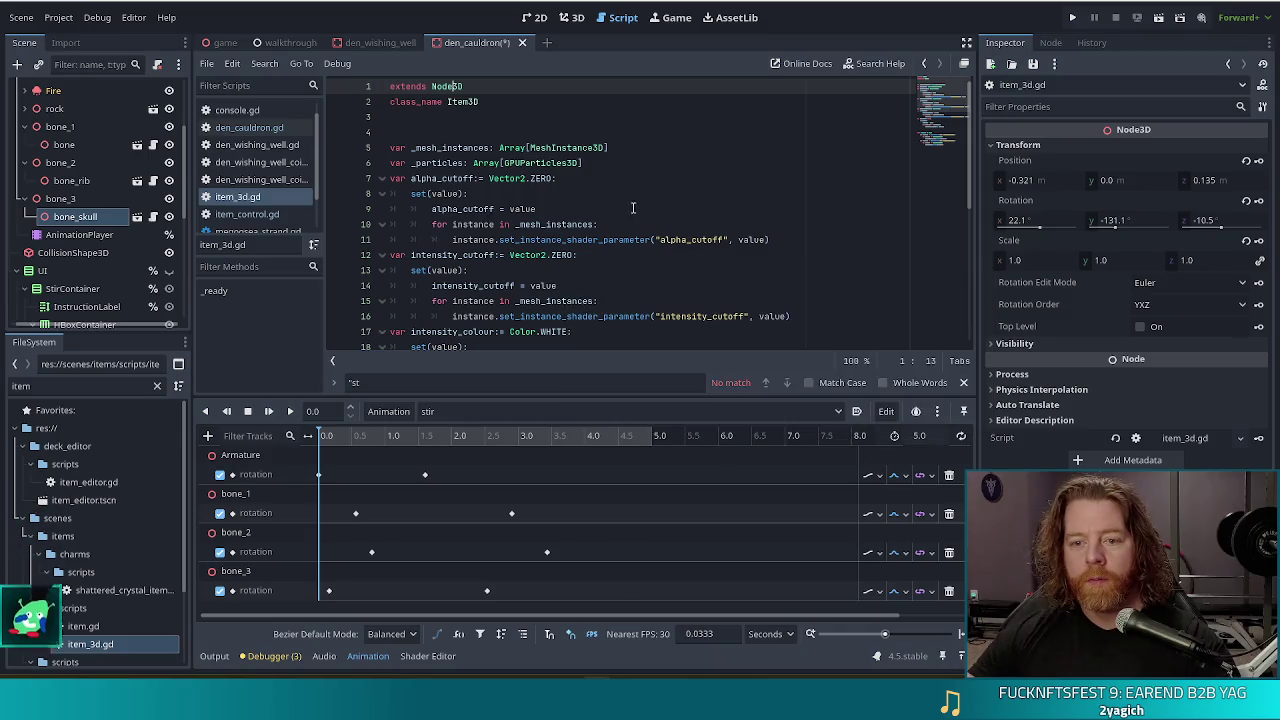
pyautogui.click(396, 178)
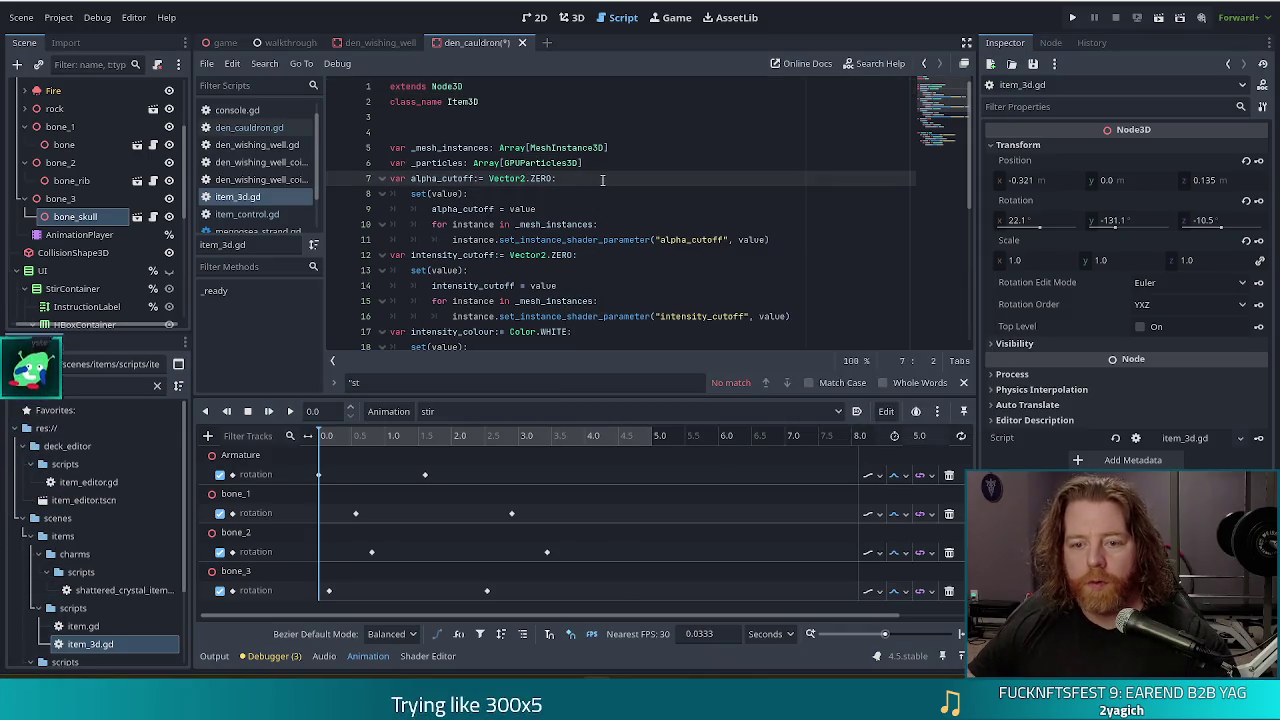
pyautogui.write('@expor')
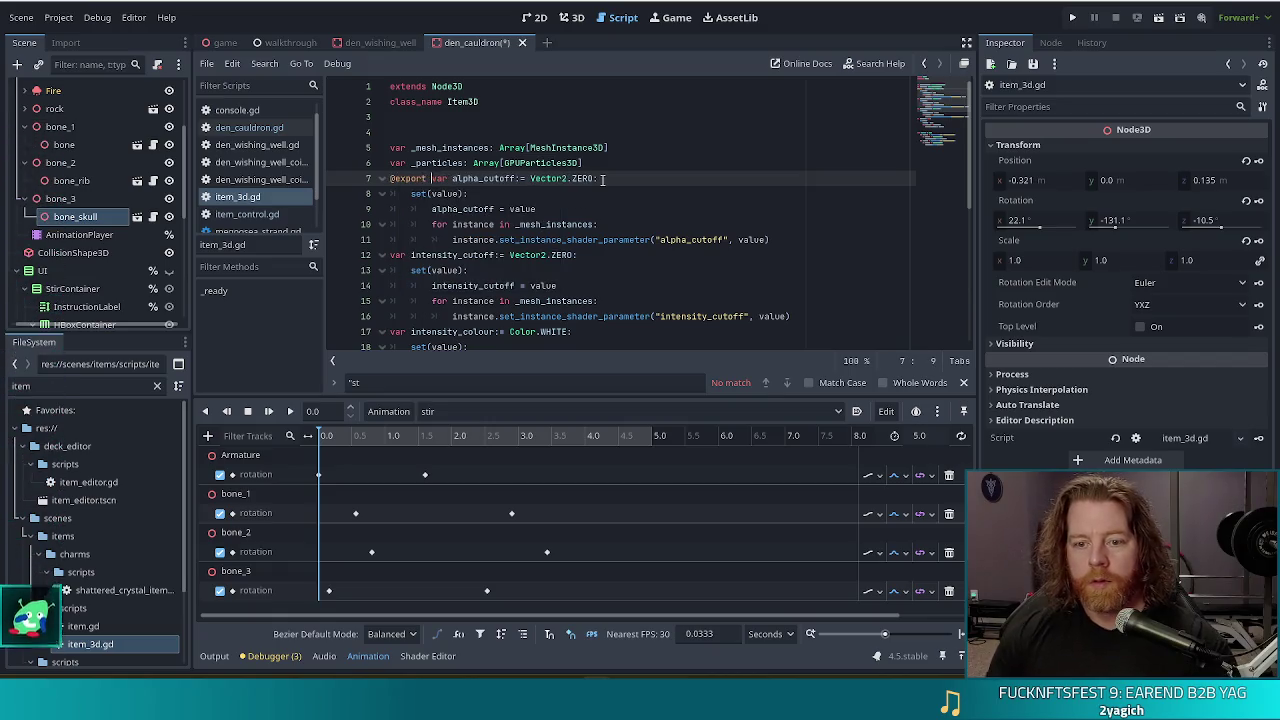
pyautogui.write('t')
pyautogui.scroll(-2, 602, 240)
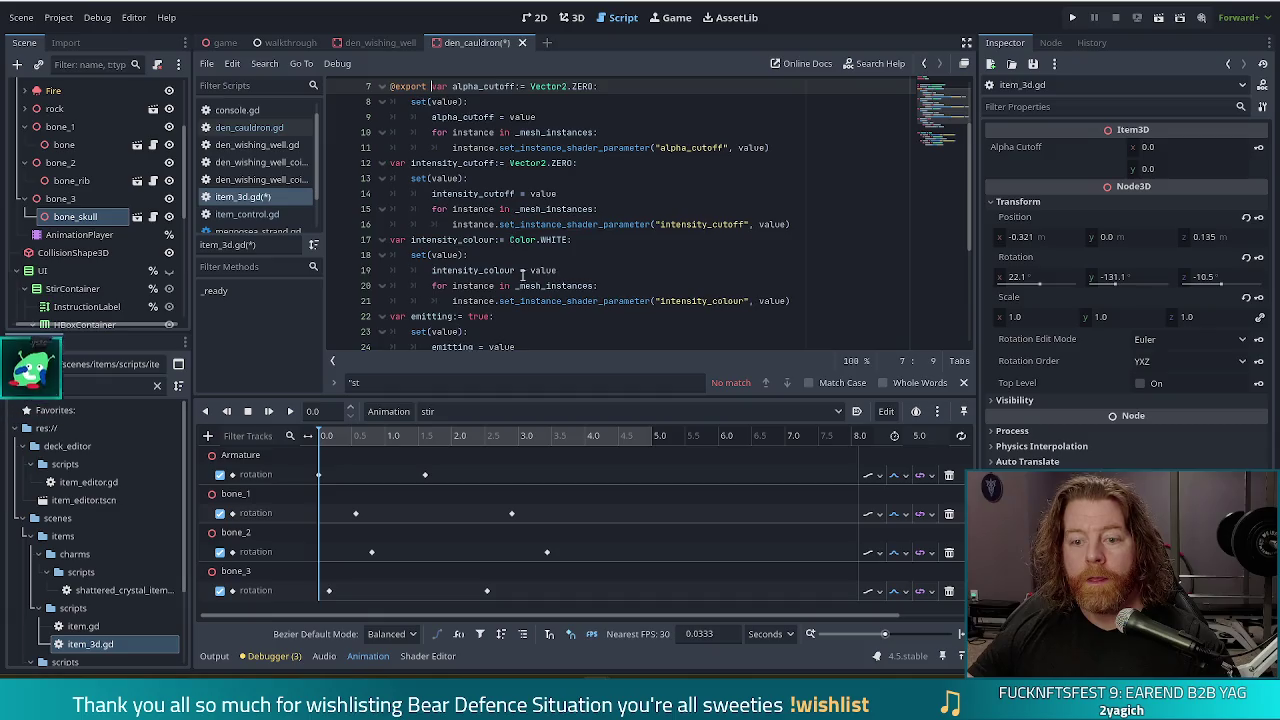
pyautogui.scroll(2, 414, 198)
pyautogui.click(392, 255)
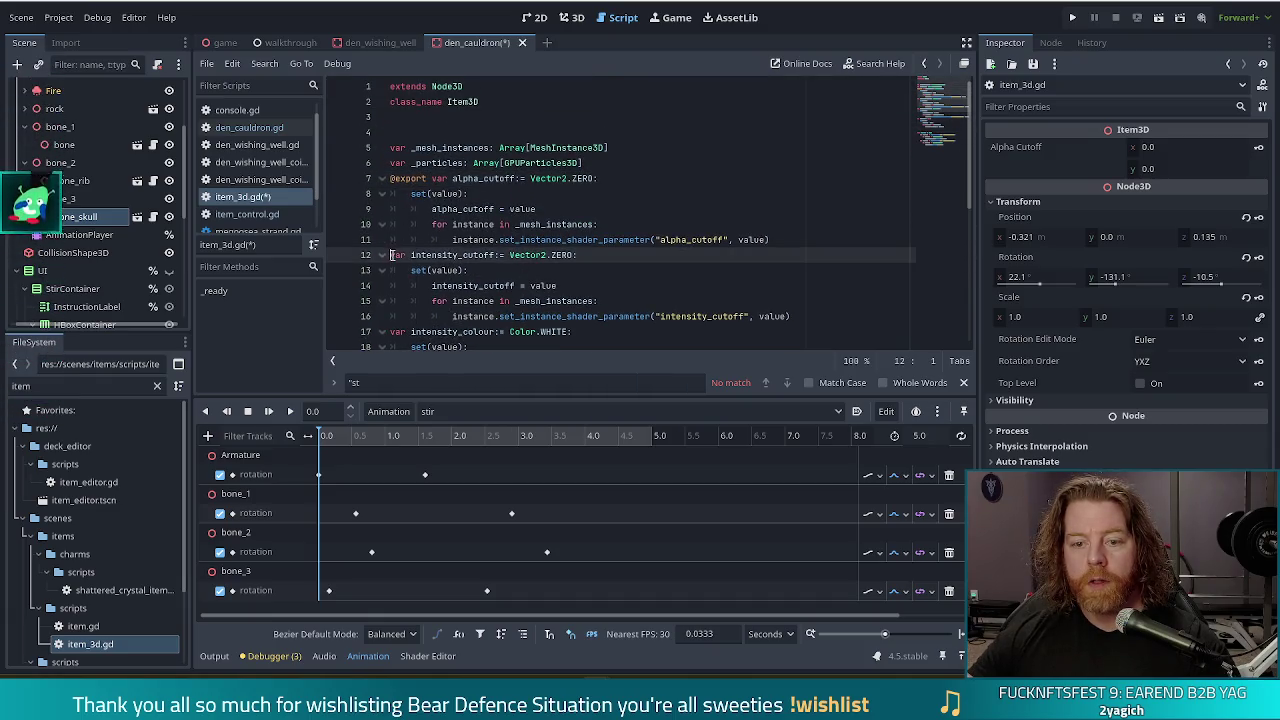
pyautogui.write('@export')
pyautogui.hotkey('ctrl', 's')
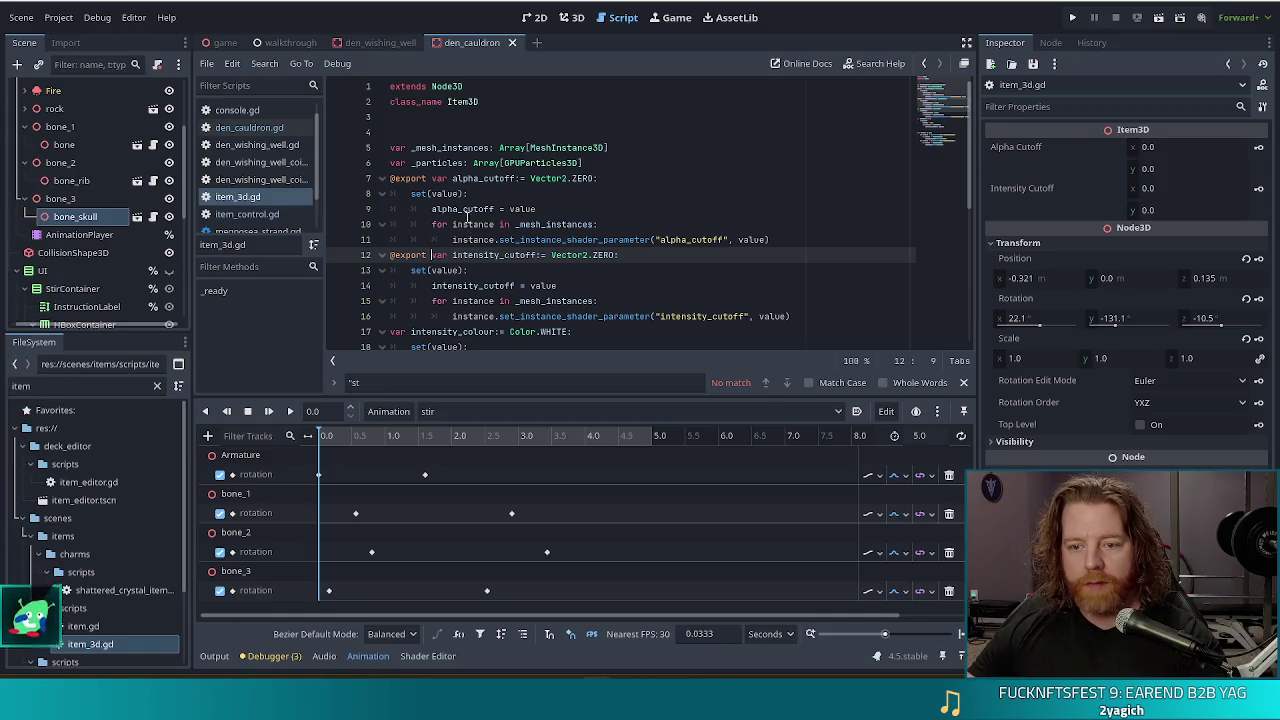
pyautogui.click(504, 287)
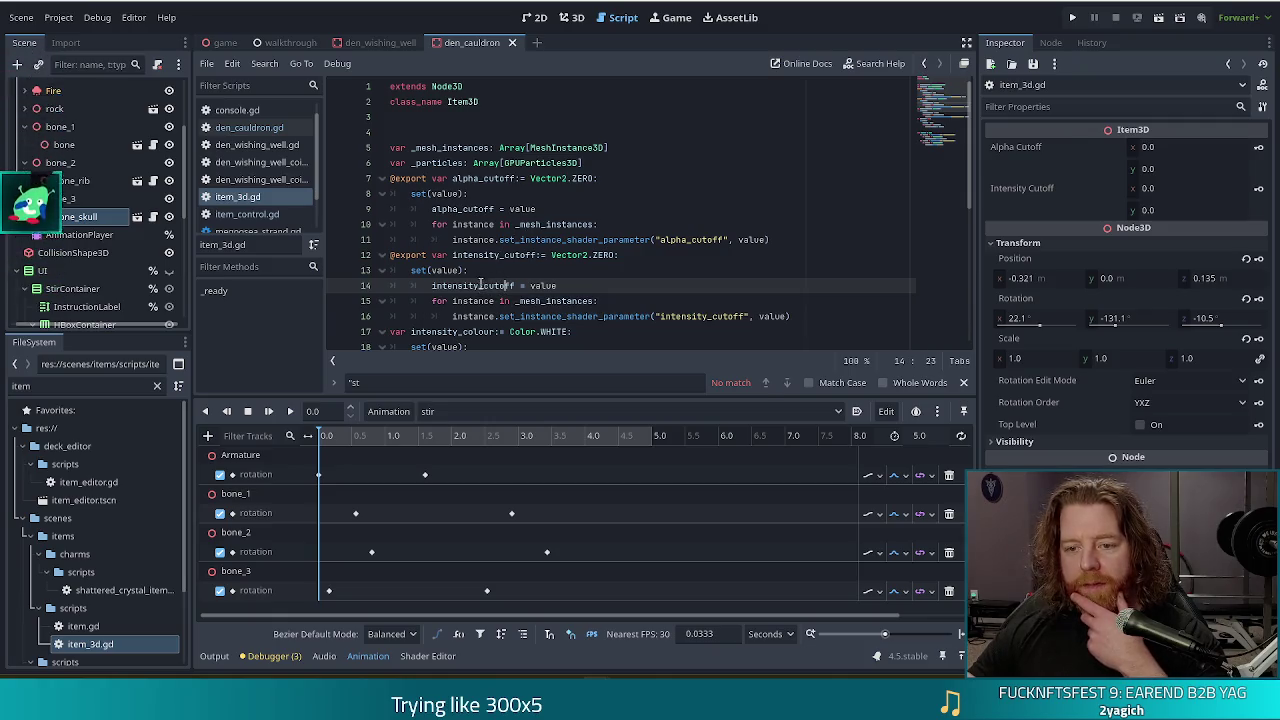
pyautogui.click(495, 224)
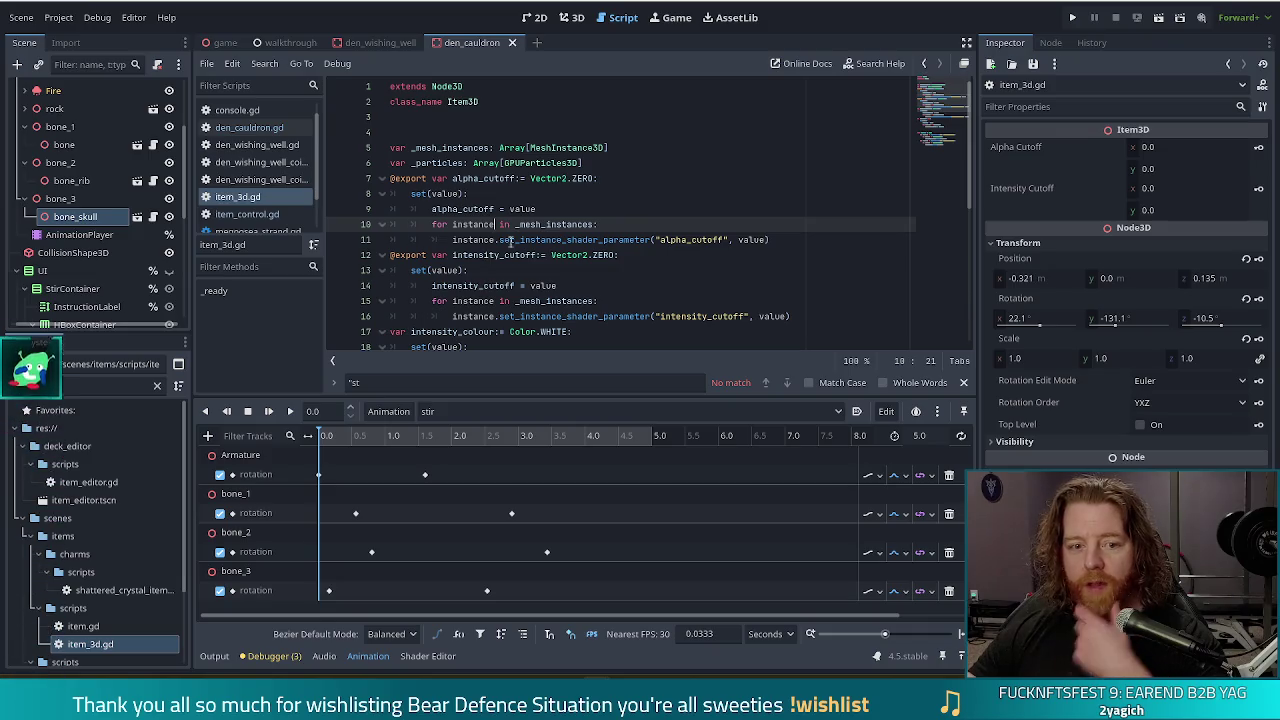
pyautogui.click(495, 254)
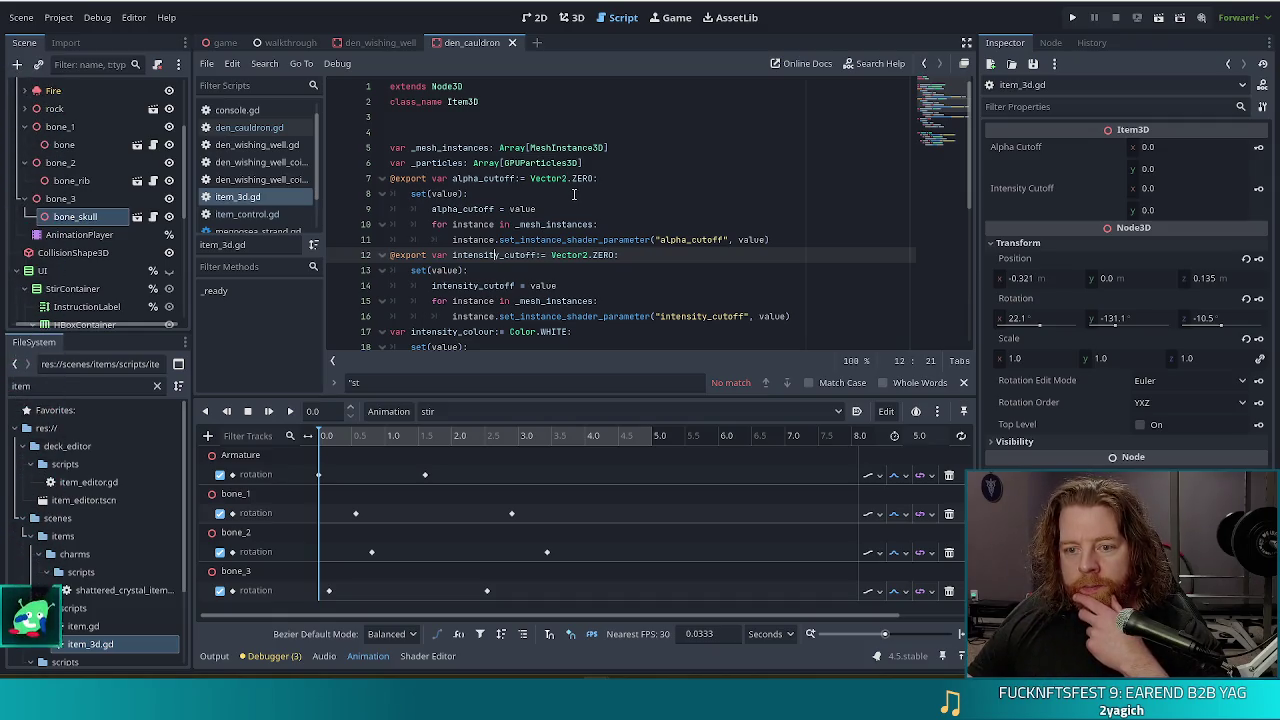
pyautogui.scroll(-6, 585, 250)
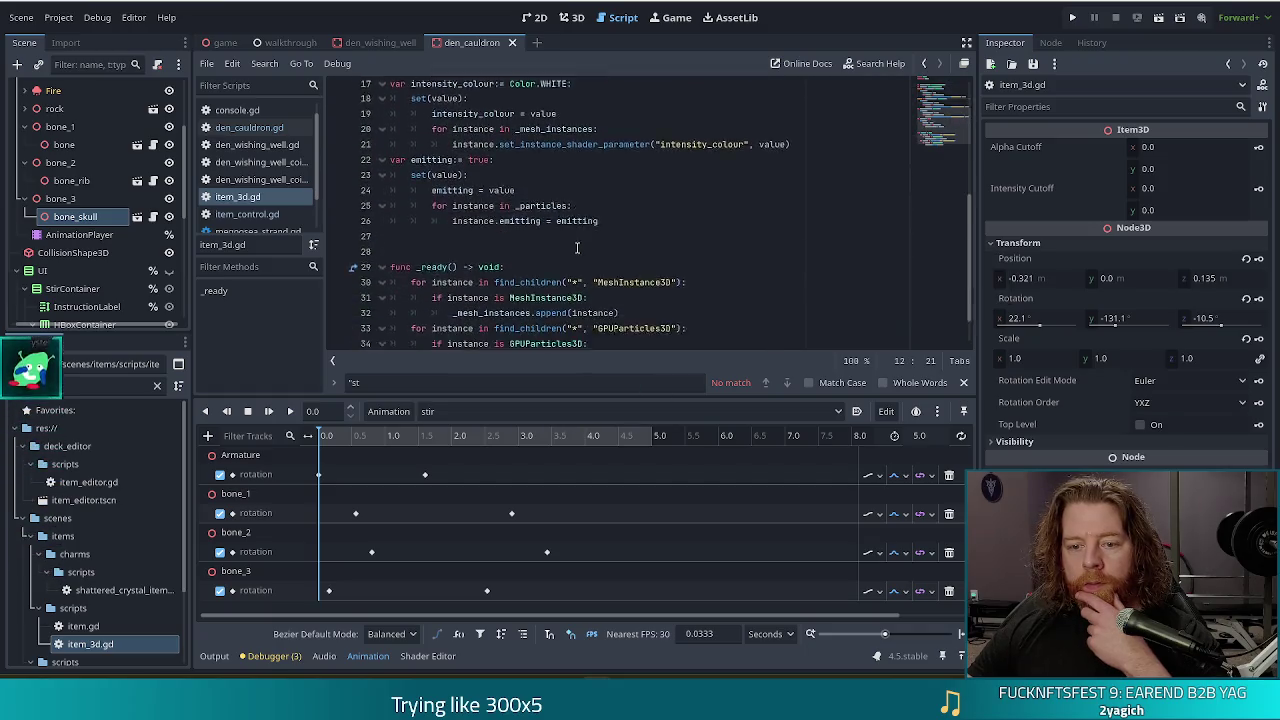
pyautogui.scroll(5, 612, 232)
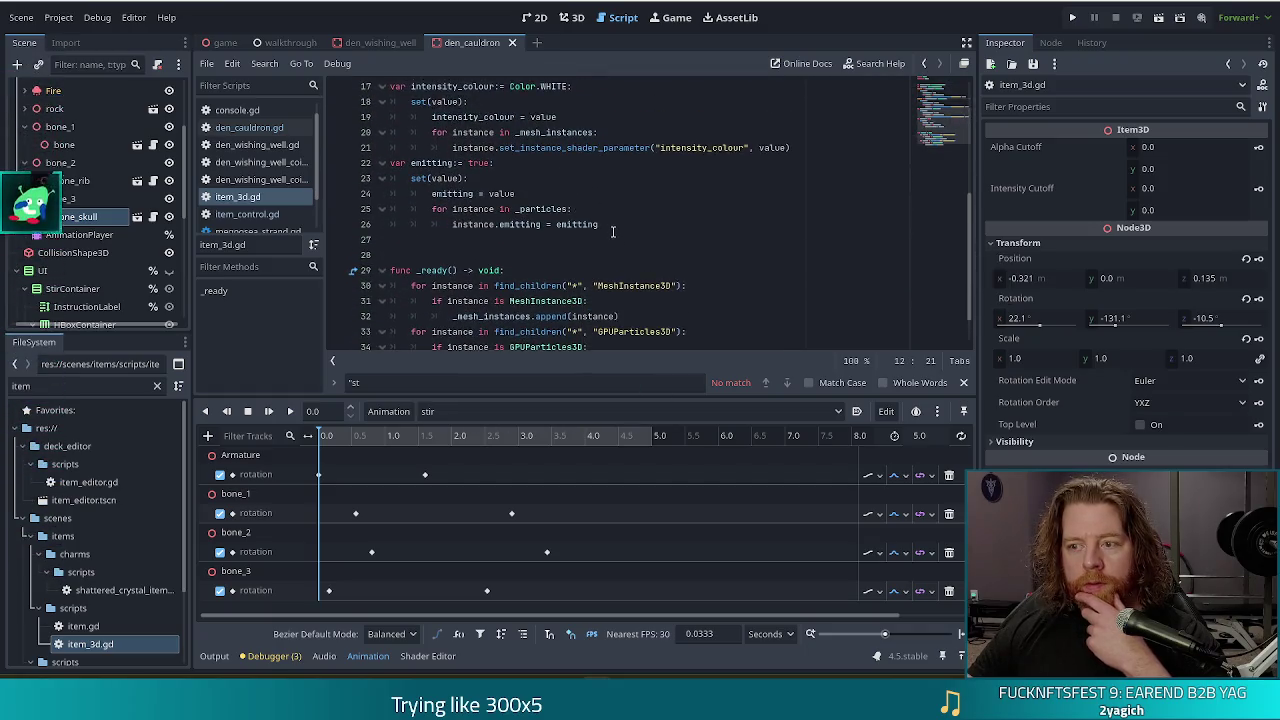
pyautogui.scroll(5, 612, 232)
pyautogui.hotkey('ctrl', 'Home')
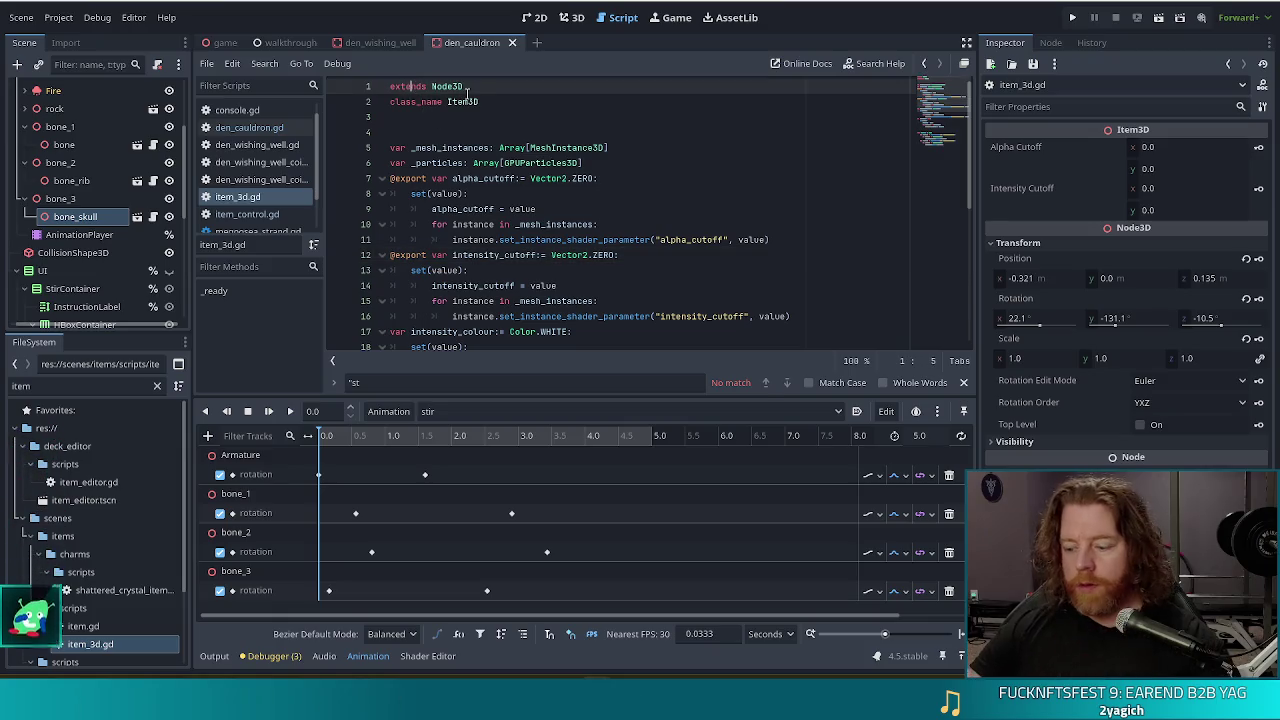
pyautogui.write('@tool')
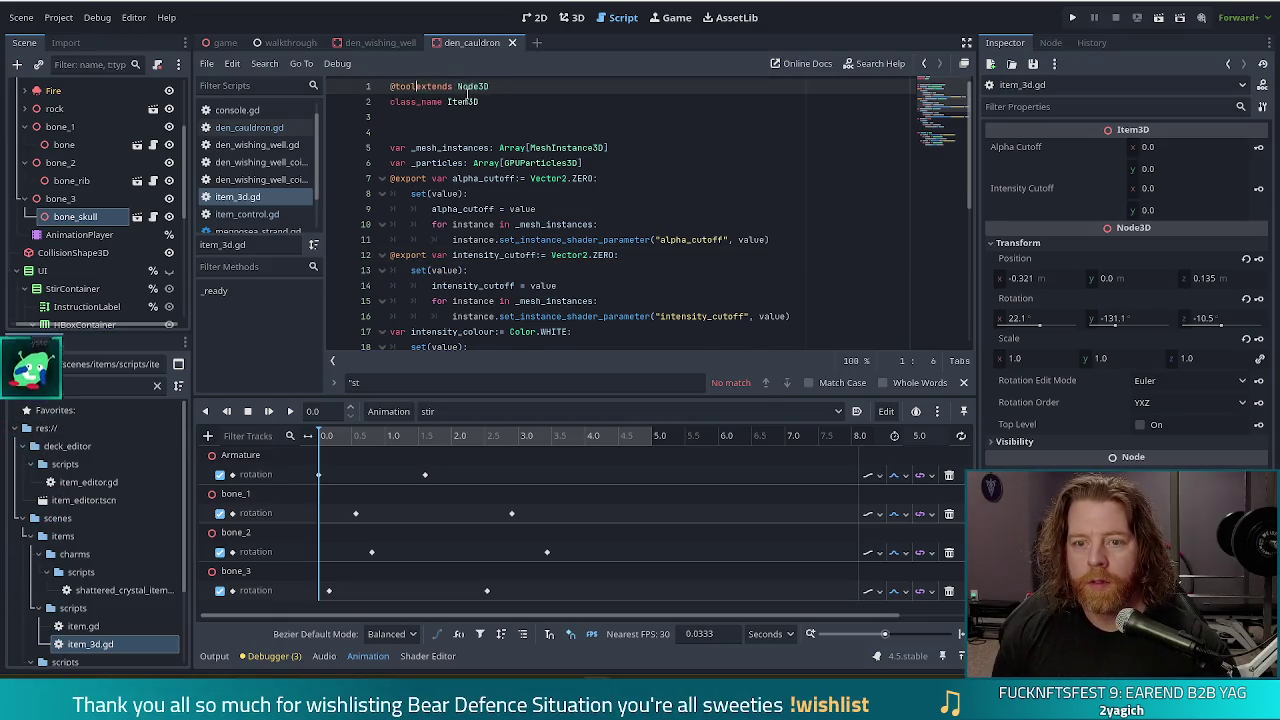
pyautogui.press('Return')
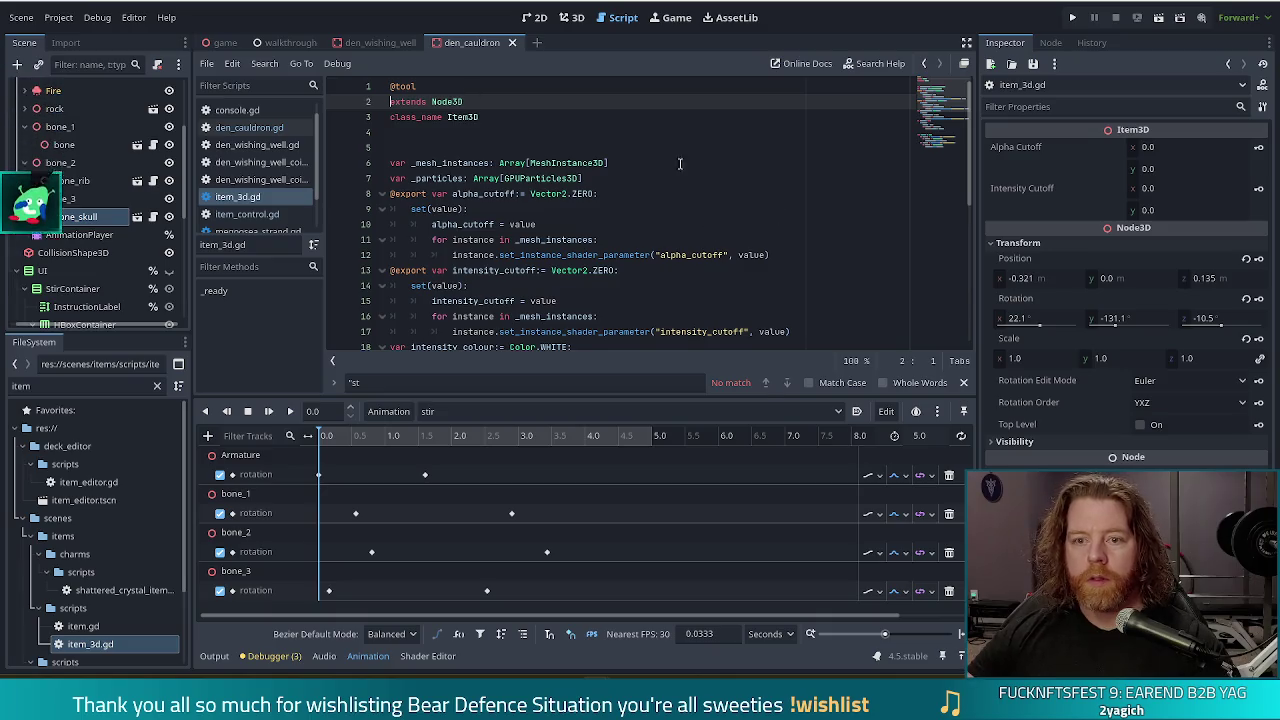
pyautogui.click(378, 42)
# Filter the FileSystem for 'caul', reopen den_cauldron.tscn, and lower the bottom panel splitter
pyautogui.click(22, 385)
pyautogui.write('caul')
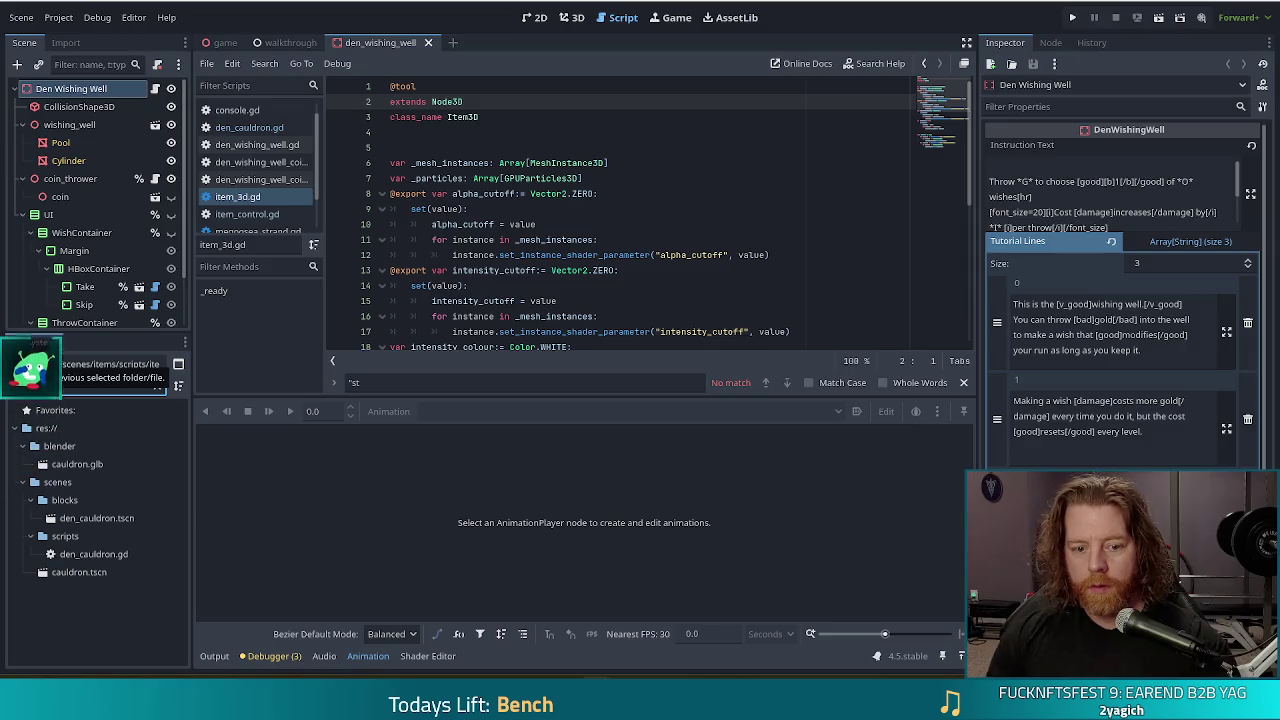
pyautogui.click(80, 518)
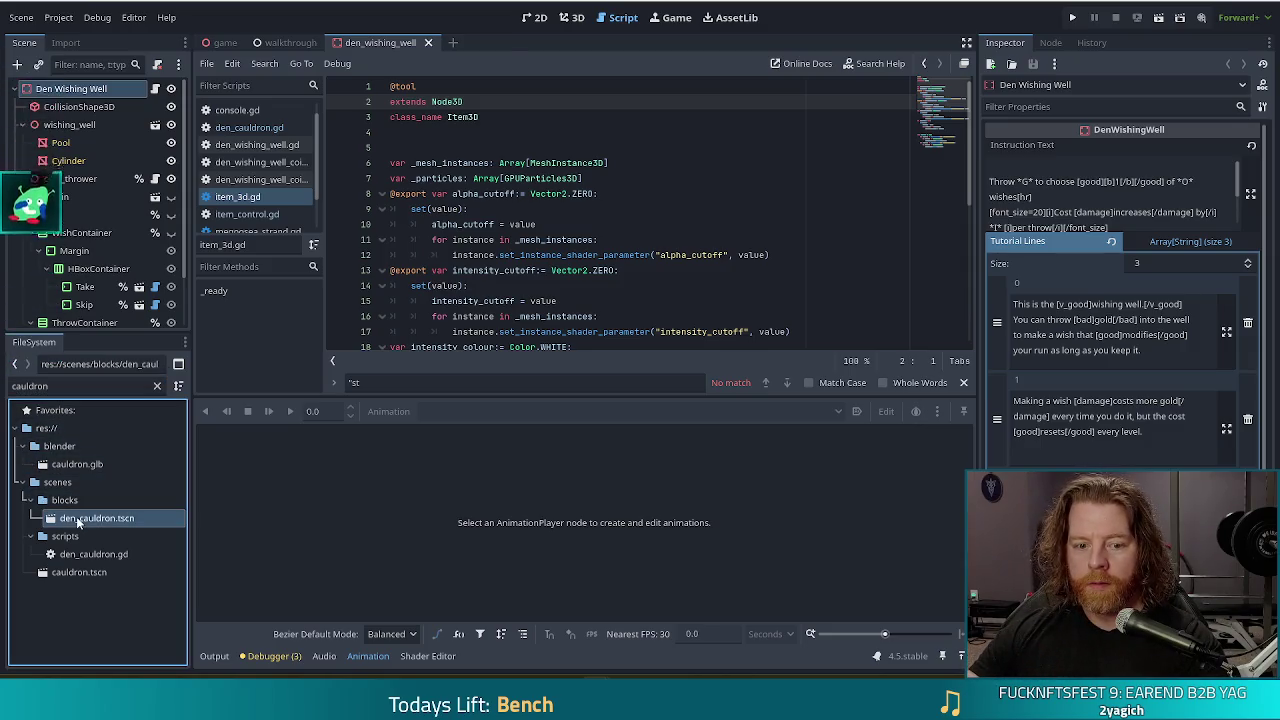
pyautogui.doubleClick(78, 521)
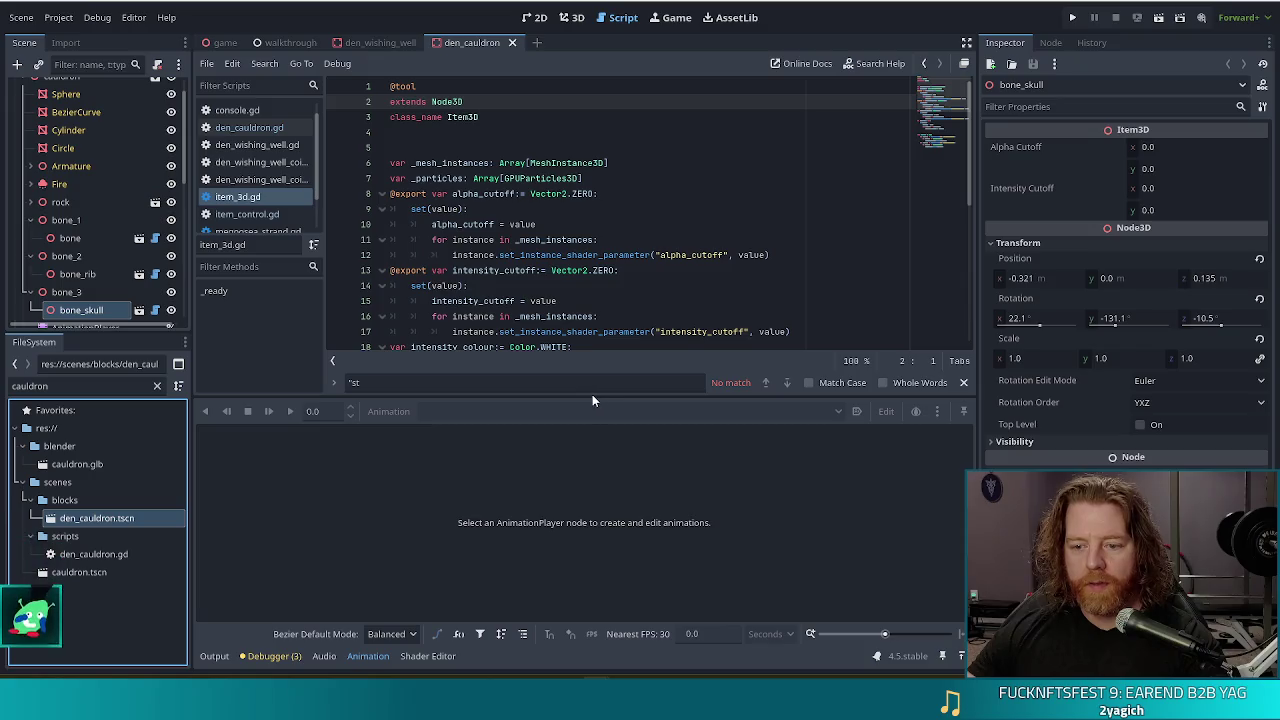
pyautogui.moveTo(593, 398); pyautogui.dragTo(590, 436)
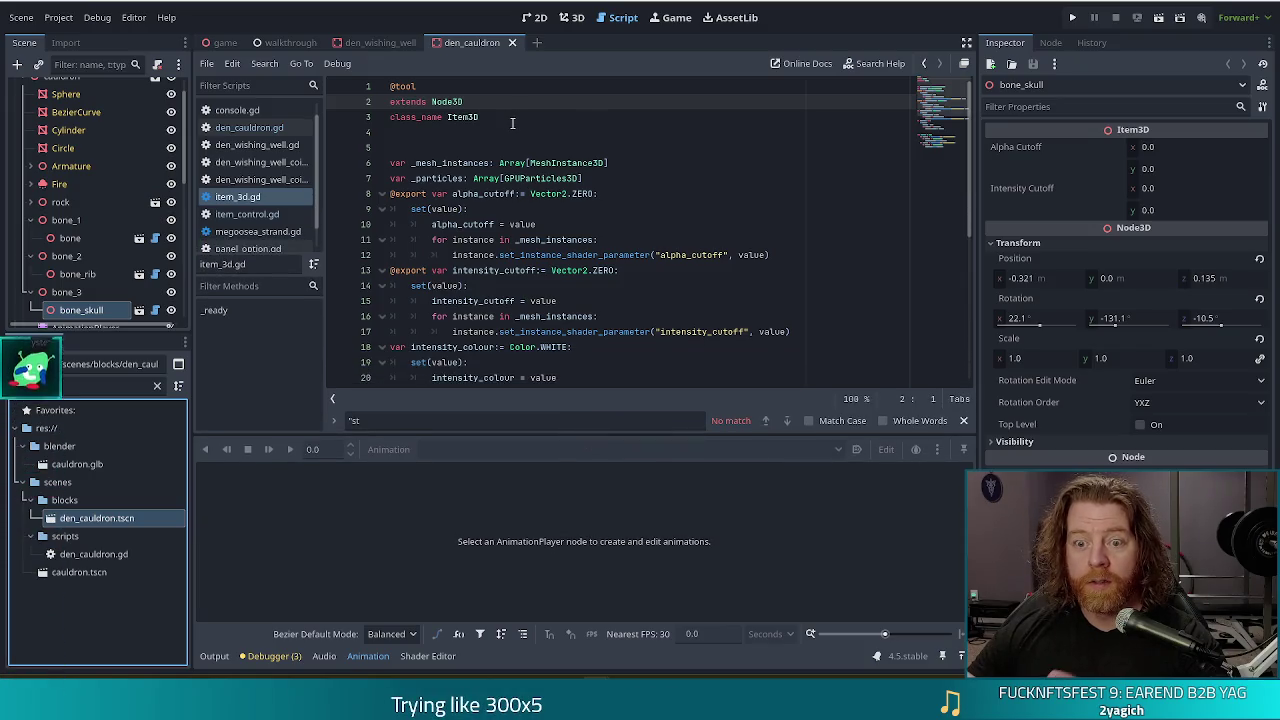